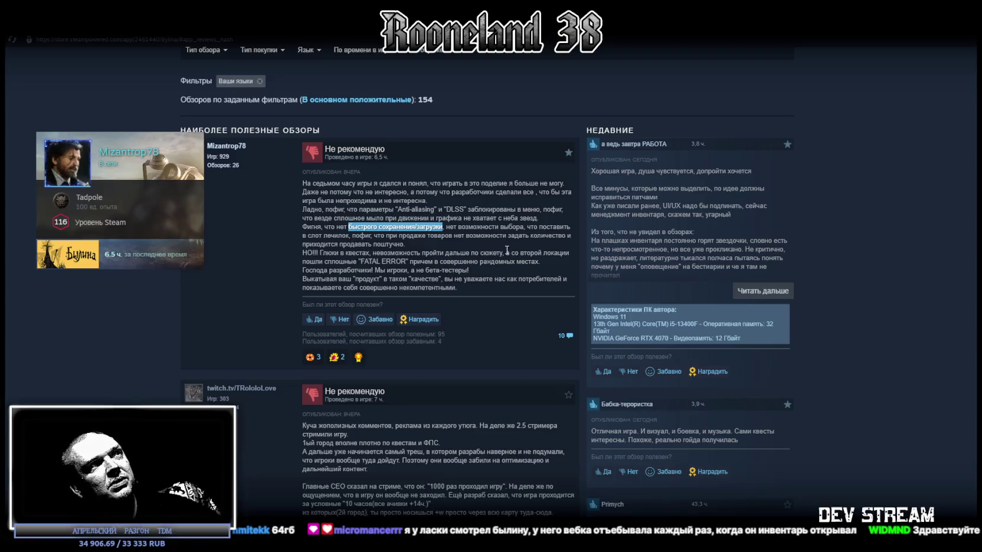
# - Read down the Steam user reviews, highlighting lines in the negative and positive reviews
pyautogui.moveTo(450, 227)
pyautogui.mouseDown()
pyautogui.moveTo(519, 231)
pyautogui.moveTo(359, 235)
pyautogui.mouseUp()
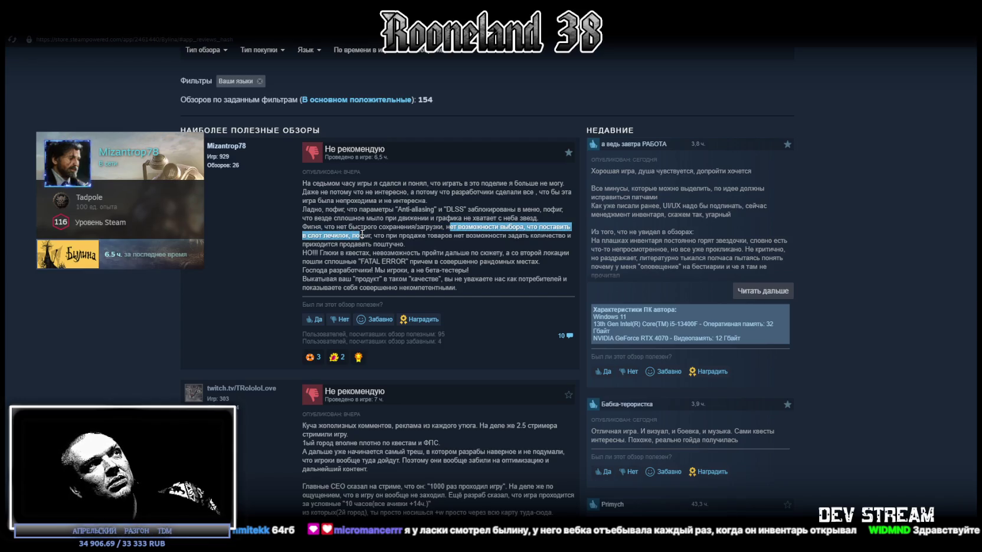
pyautogui.click(403, 237)
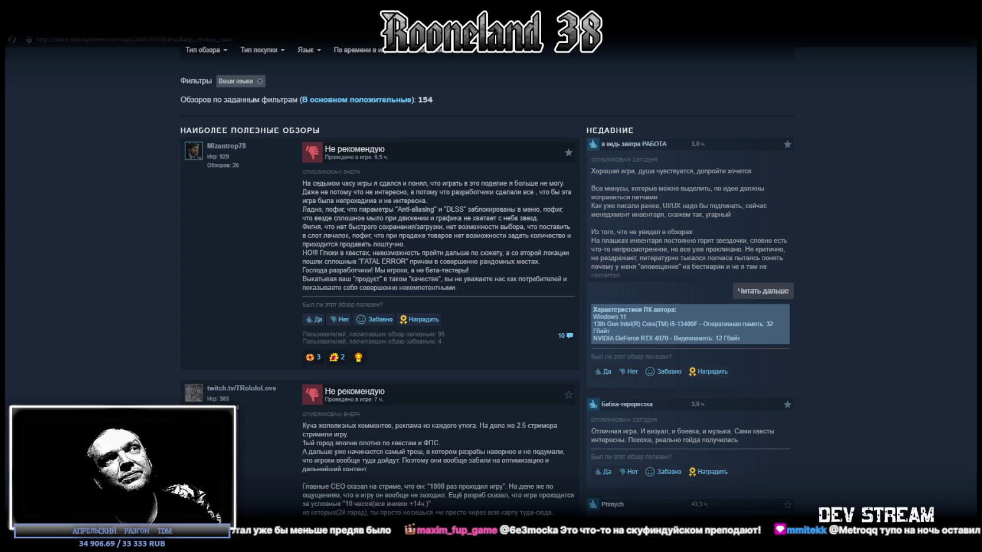
pyautogui.scroll(-5, 522, 379)
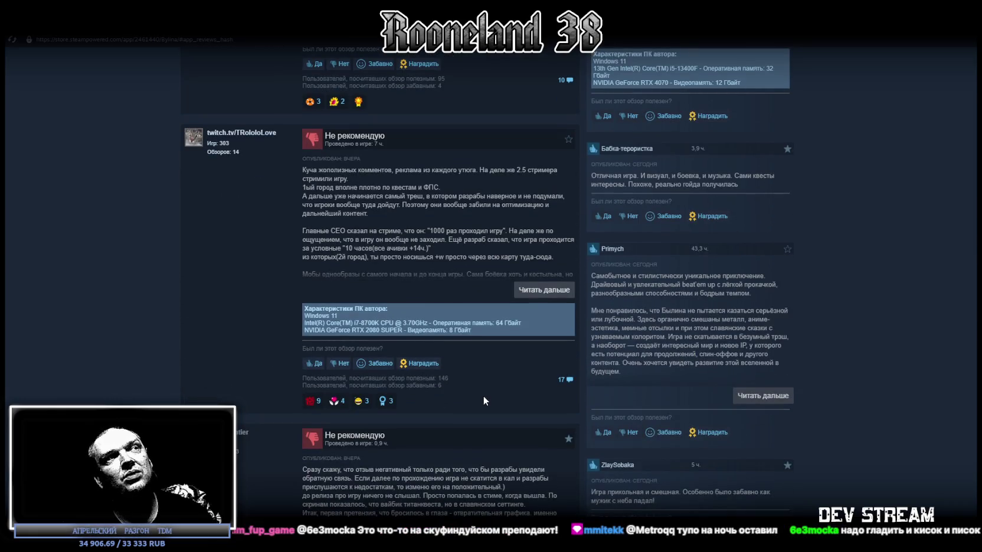
pyautogui.scroll(-2, 400, 277)
pyautogui.scroll(-3, 400, 277)
pyautogui.scroll(-3, 399, 277)
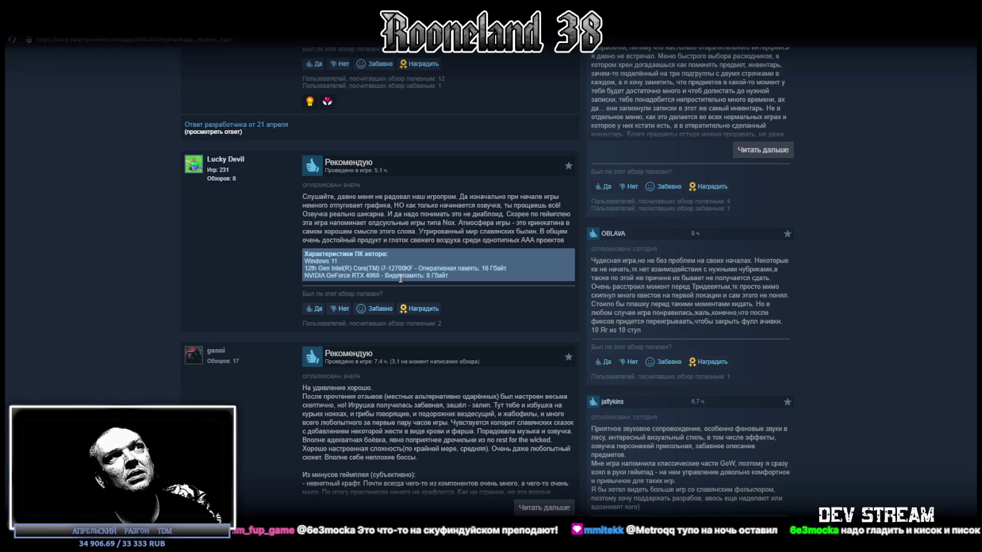
pyautogui.moveTo(330, 197); pyautogui.dragTo(491, 206)
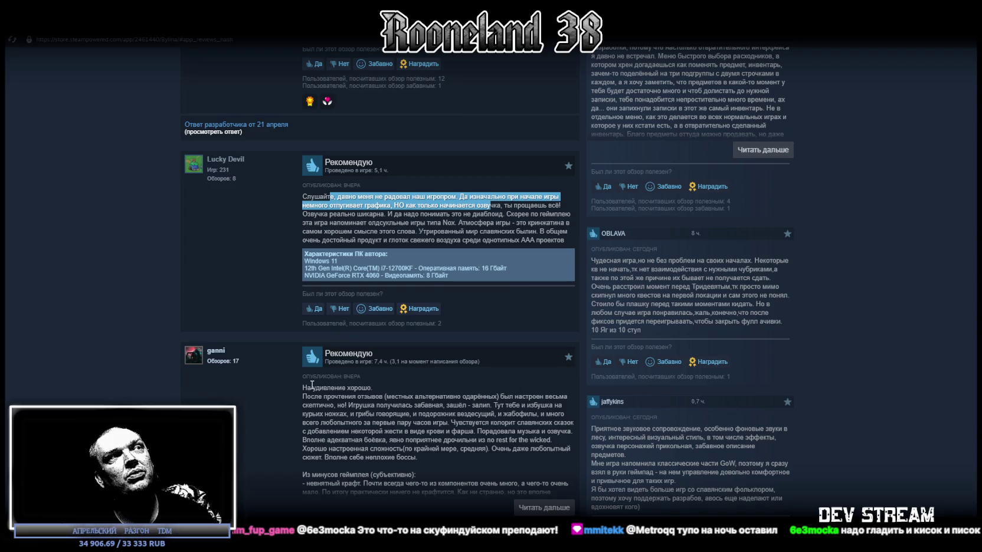
pyautogui.moveTo(307, 388); pyautogui.dragTo(426, 390)
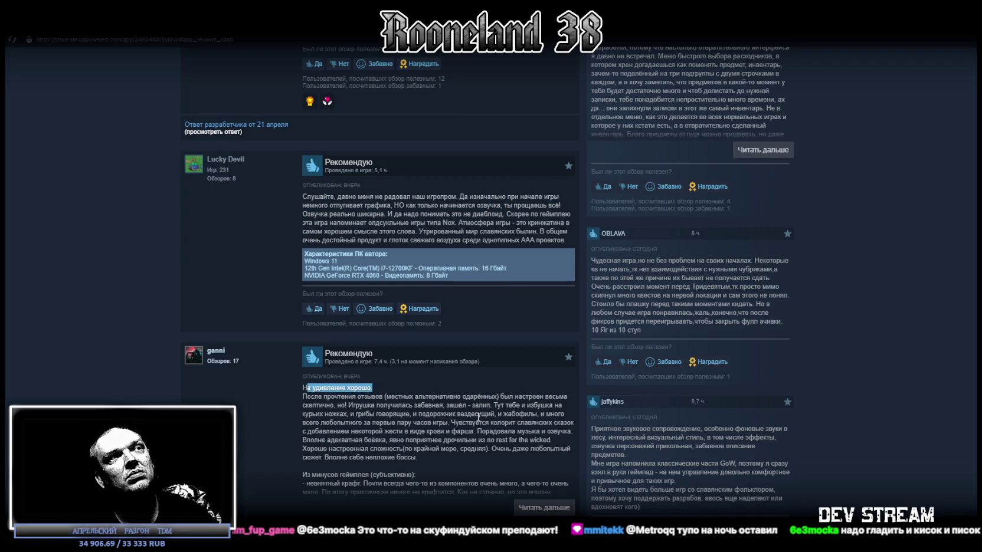
pyautogui.moveTo(307, 396)
pyautogui.mouseDown()
pyautogui.moveTo(486, 405)
pyautogui.moveTo(319, 406)
pyautogui.moveTo(327, 401)
pyautogui.mouseUp()
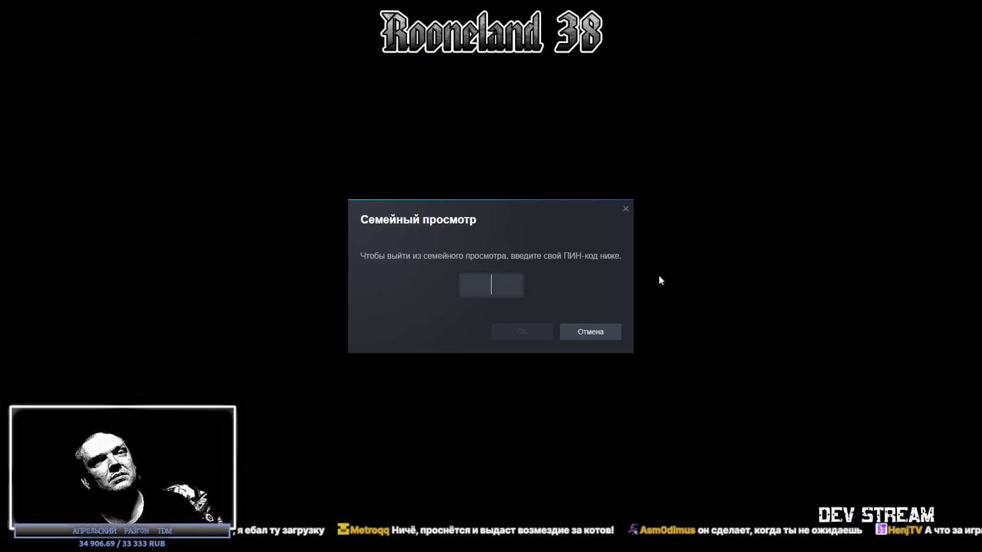
# - Enter the Family View PIN to unlock the reviews, then switch to the Blockbench staff model
pyautogui.write('****')
pyautogui.press('Return')
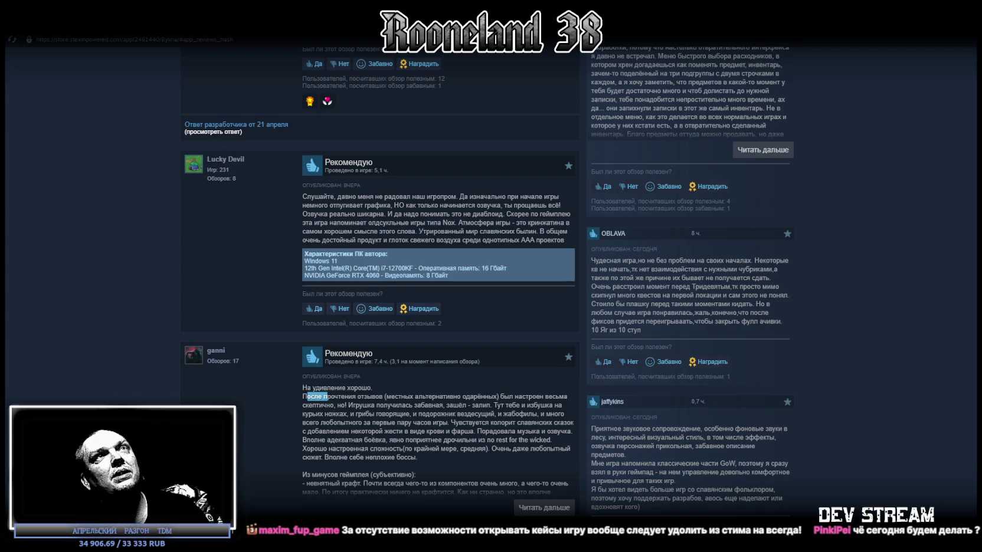
pyautogui.hotkey('alt', 'Tab')
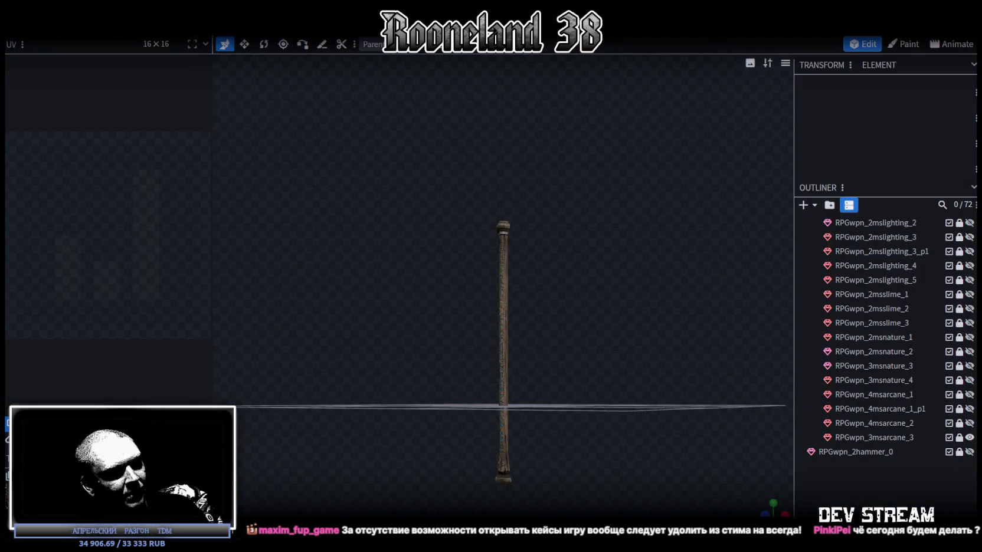
# - Switch from Blockbench to the weapon texture PSD in Photoshop
pyautogui.hotkey('alt', 'Tab')
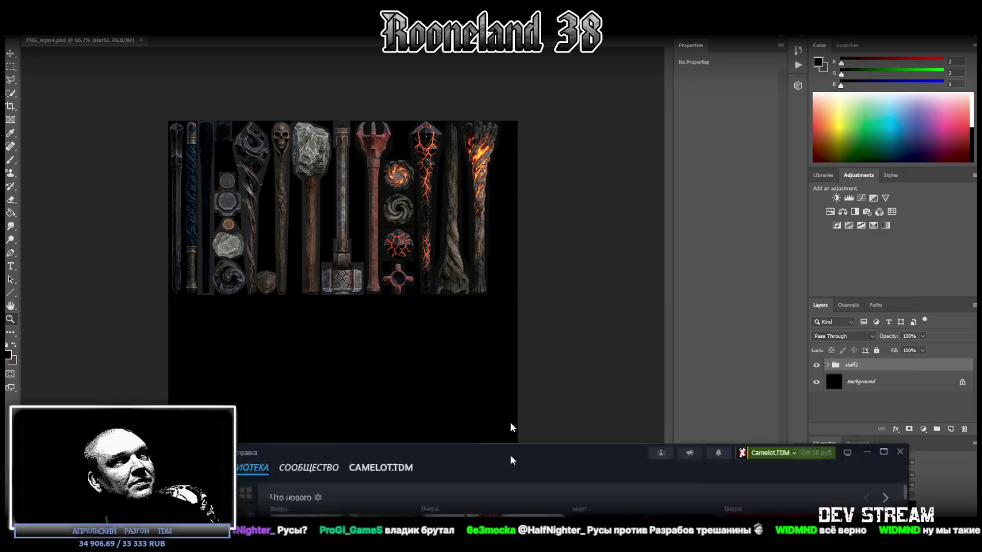
# - Search the Steam library for 'vla' and open VLADIK BRUTAL's store page
pyautogui.hotkey('alt', 'Tab')
pyautogui.click(91, 95)
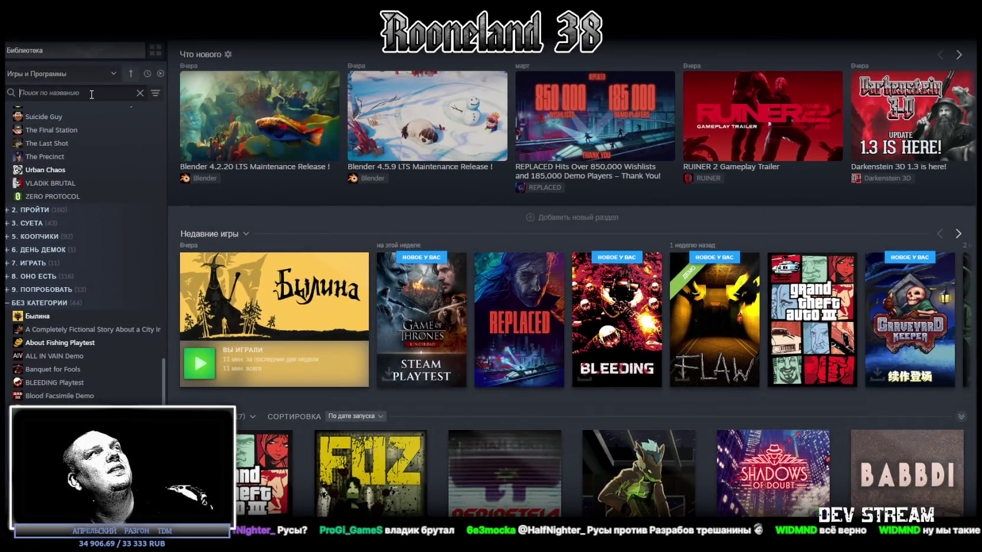
pyautogui.write('vla')
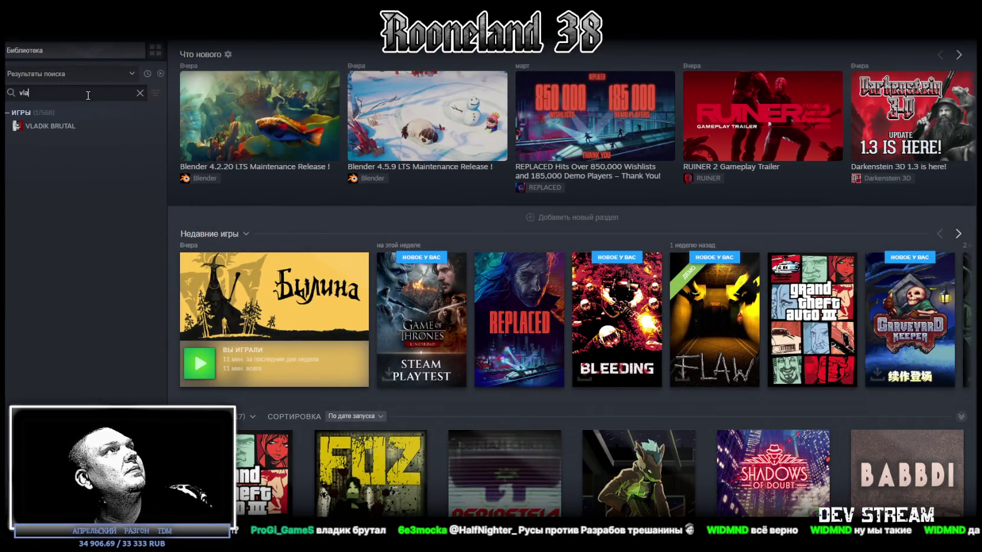
pyautogui.click(112, 126)
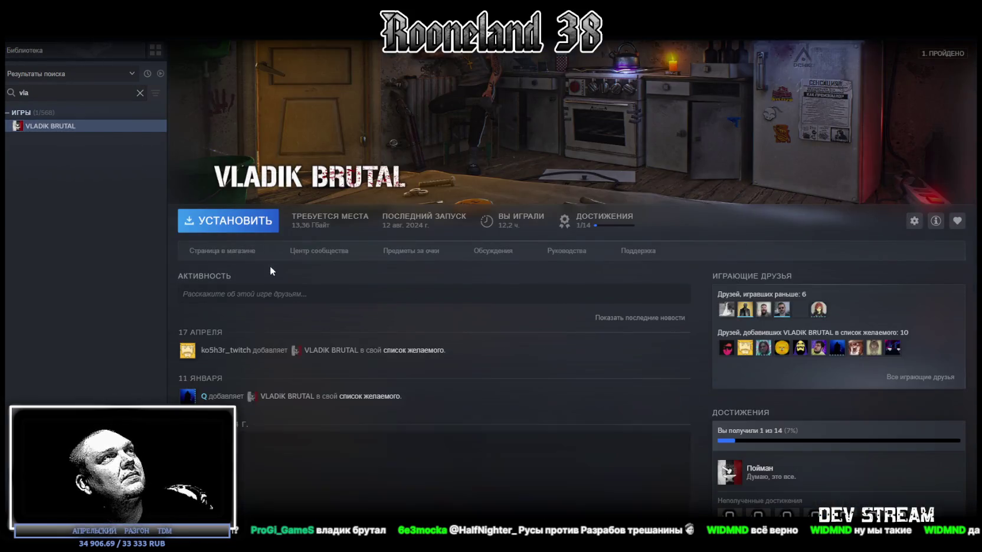
pyautogui.click(263, 253)
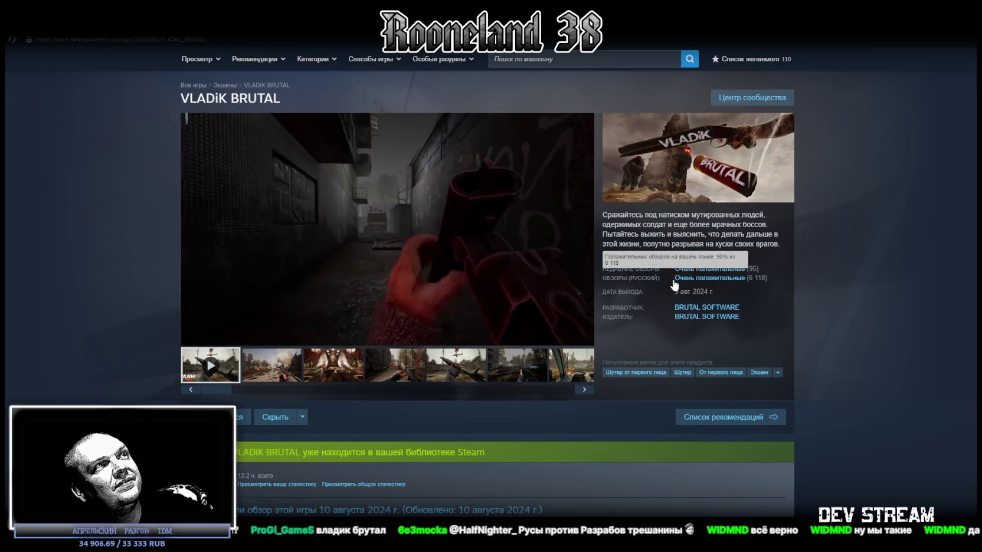
# - Read down VLADIK BRUTAL's store description, then go to its library page and the library home
pyautogui.scroll(-5, 674, 285)
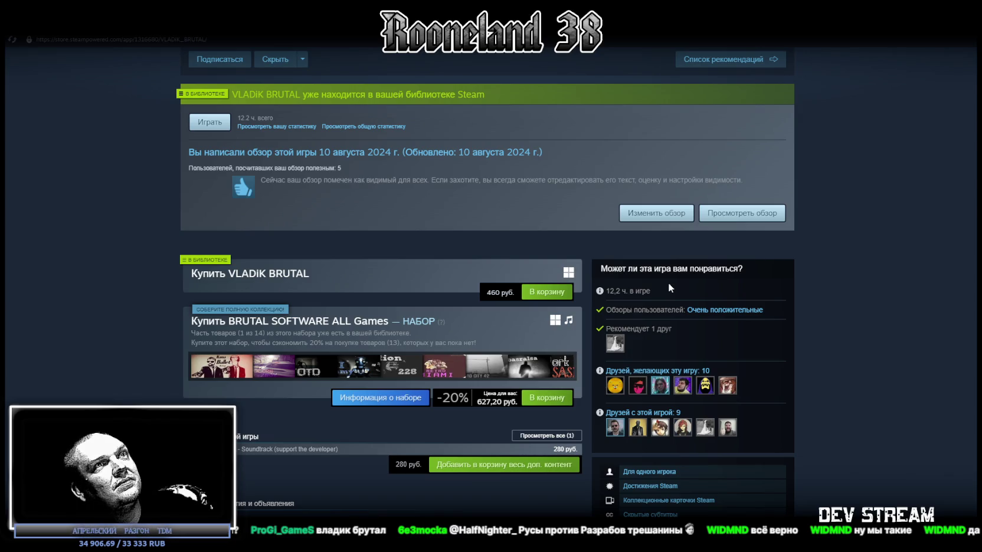
pyautogui.scroll(-4, 670, 288)
pyautogui.scroll(-3, 668, 287)
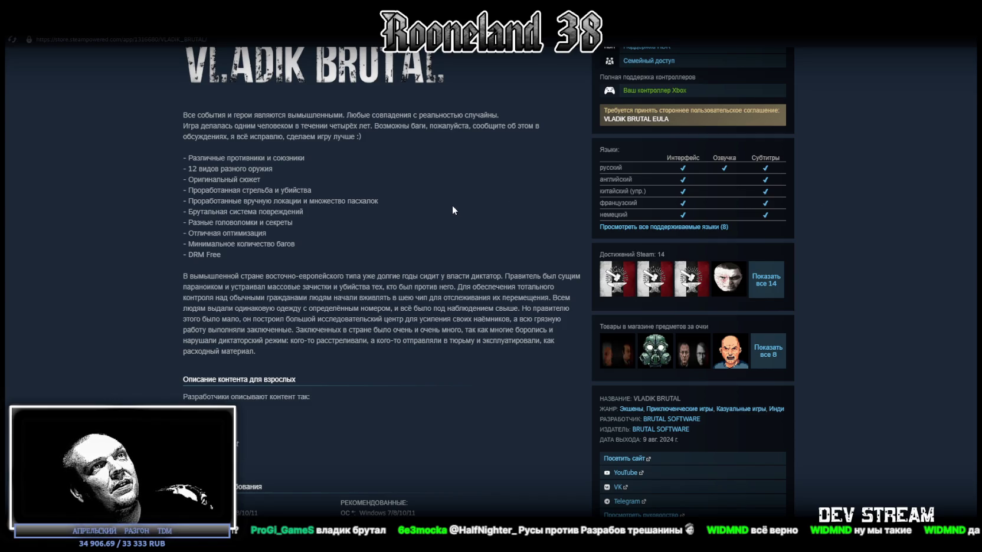
pyautogui.scroll(-3, 453, 209)
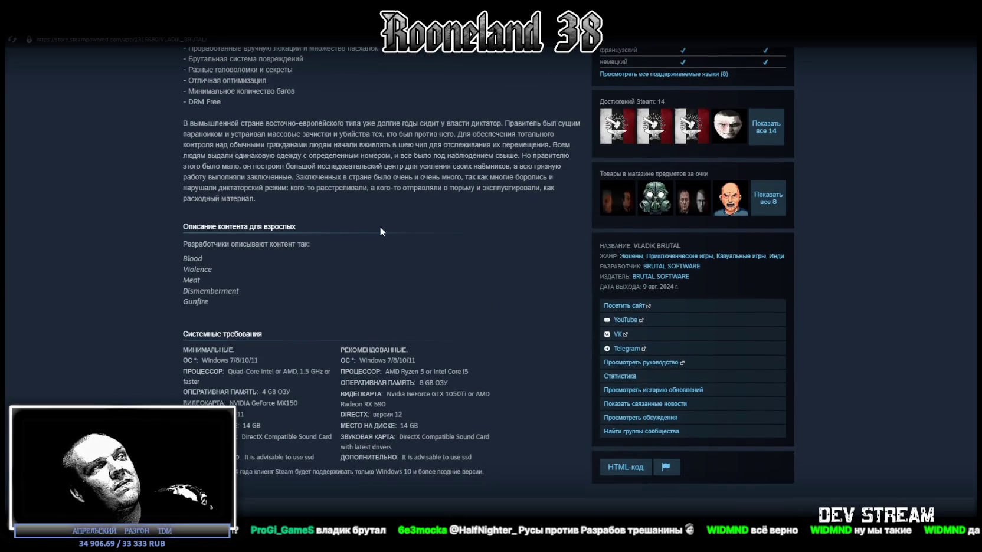
pyautogui.scroll(10, 380, 227)
pyautogui.click(24, 50)
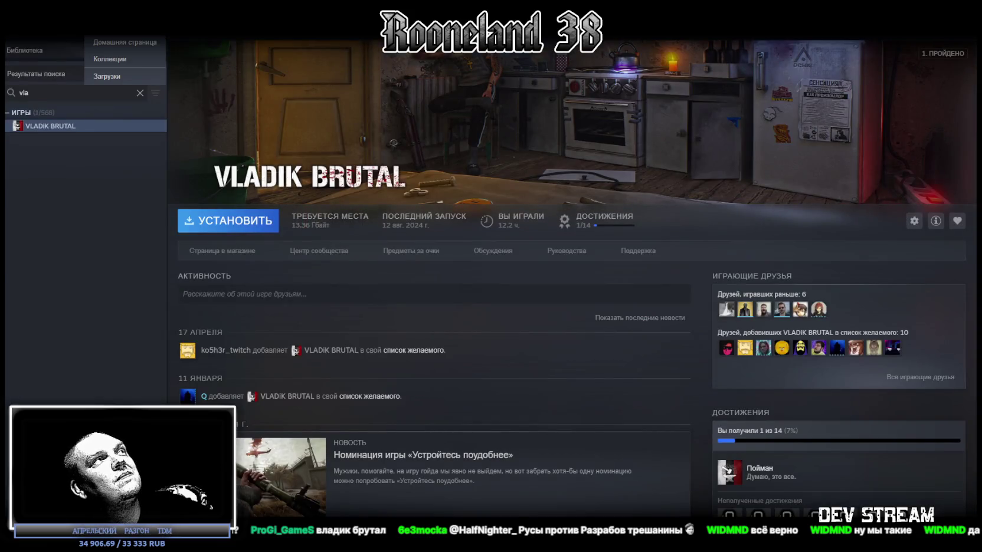
pyautogui.click(124, 42)
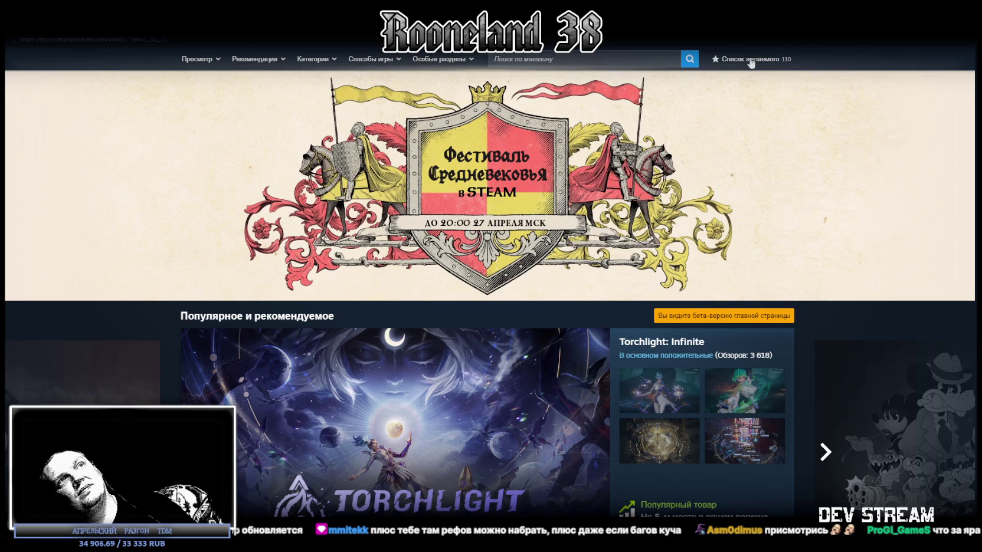
# - Open the Steam wishlist
pyautogui.click(745, 60)
# - Open ЯР: Забытый Чертог from the wishlist and unmute its trailer
pyautogui.scroll(-5, 170, 185)
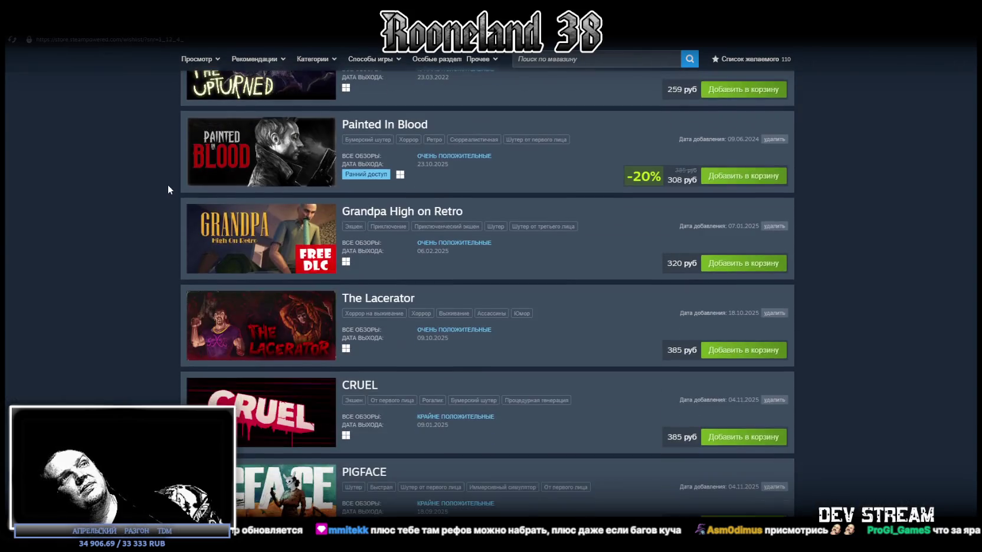
pyautogui.scroll(-4, 168, 184)
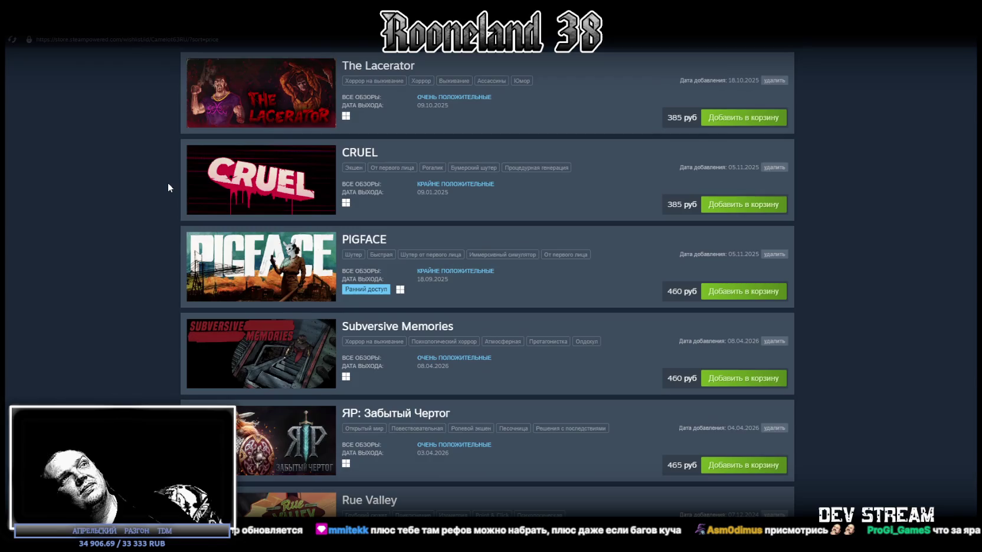
pyautogui.scroll(-3, 169, 187)
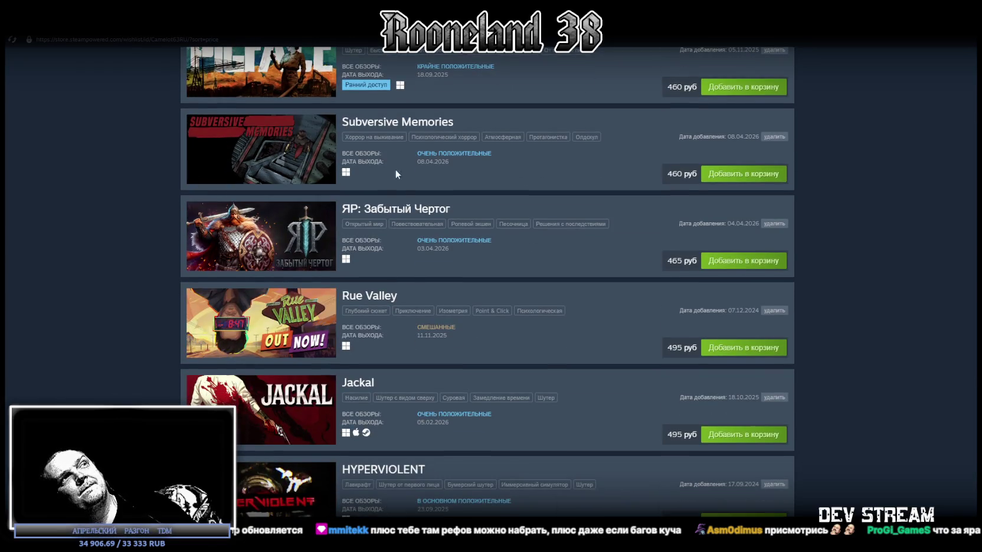
pyautogui.click(385, 216)
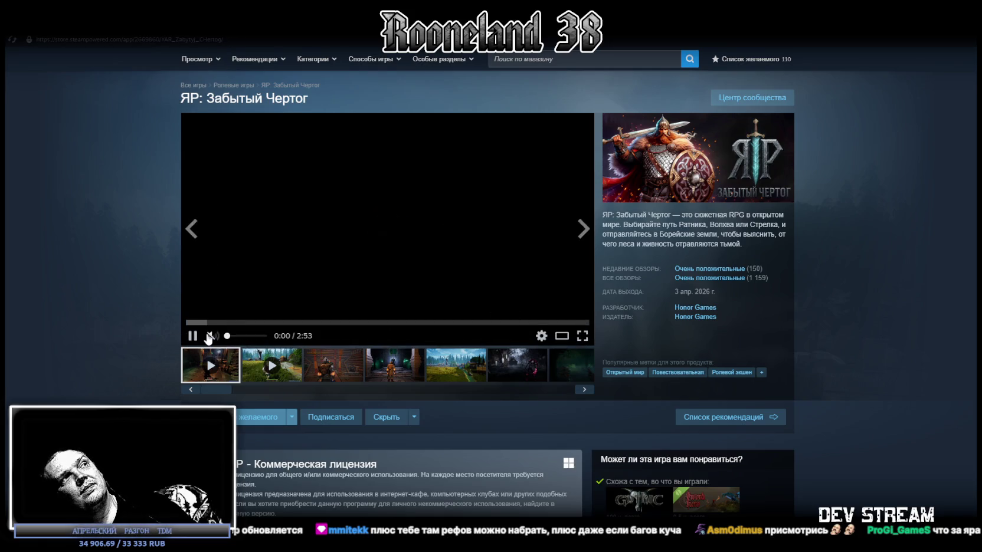
pyautogui.click(242, 336)
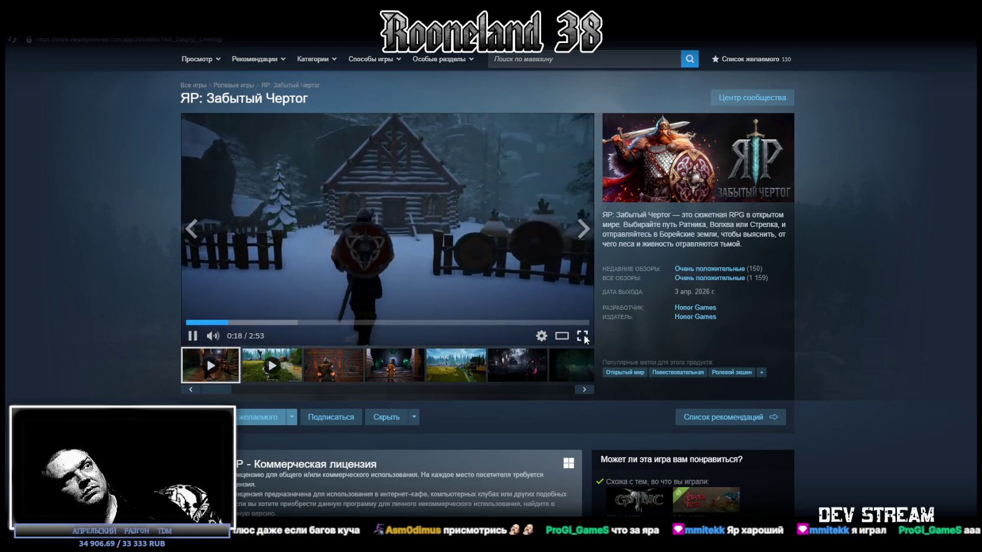
# - Watch the ЯР: Забытый Чертог trailer full screen, exit it, and return to the library home
pyautogui.click(583, 336)
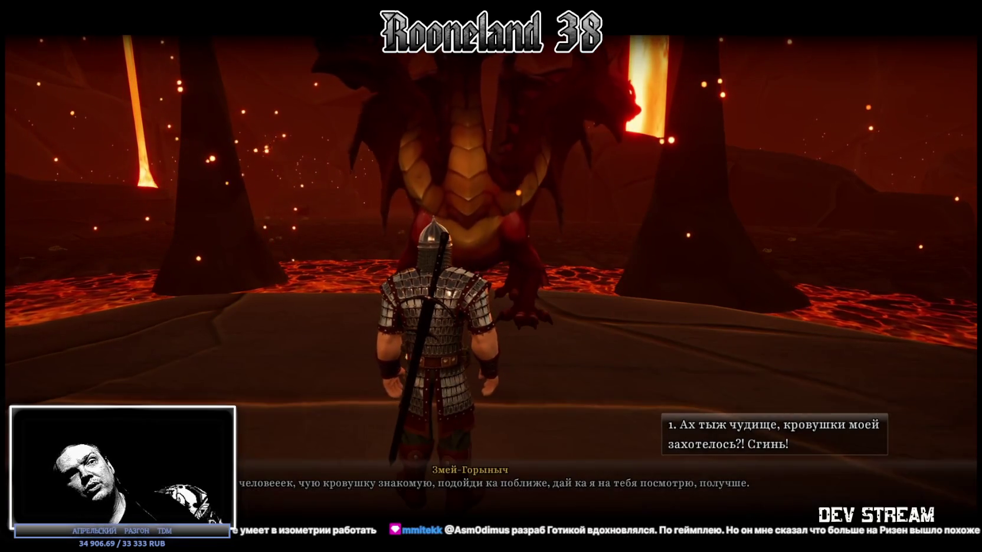
pyautogui.press('Escape')
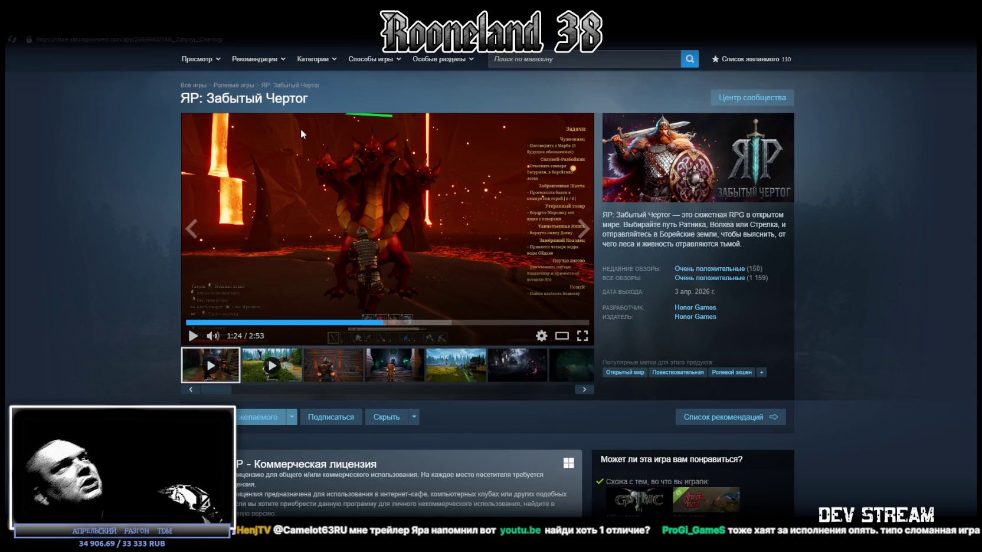
pyautogui.click(112, 27)
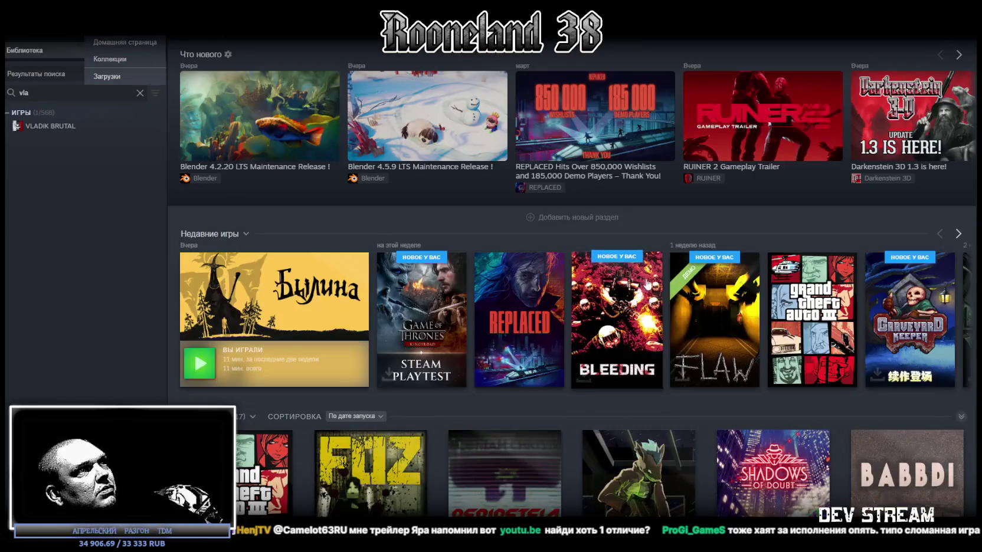
pyautogui.moveTo(519, 319)
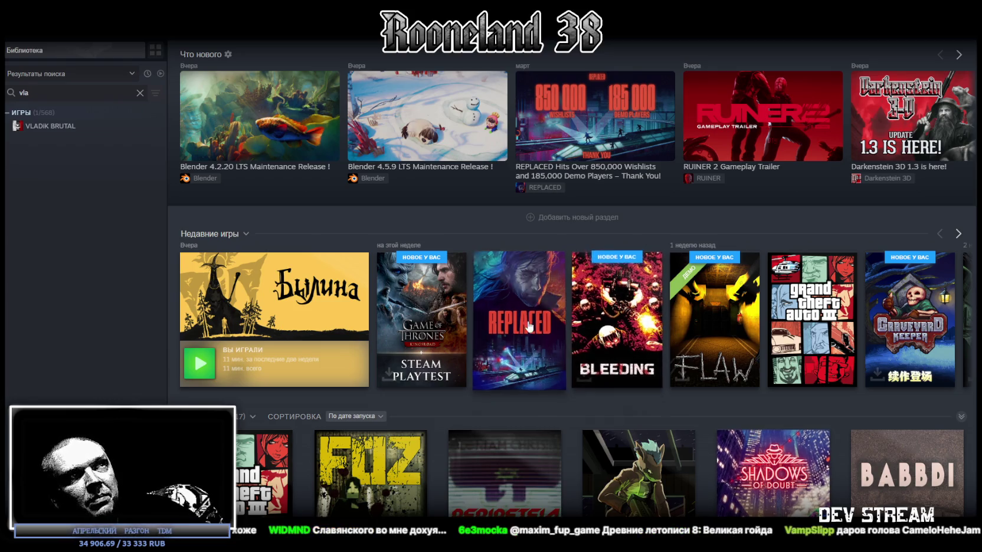
# - Launch REPLACED from the library, then open its full achievements list
pyautogui.doubleClick(555, 349)
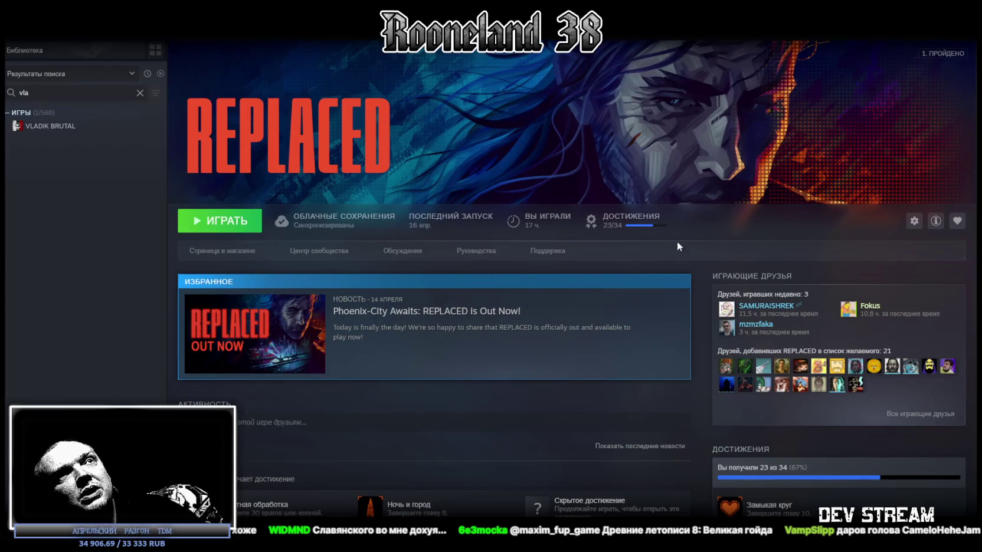
pyautogui.scroll(-3, 773, 282)
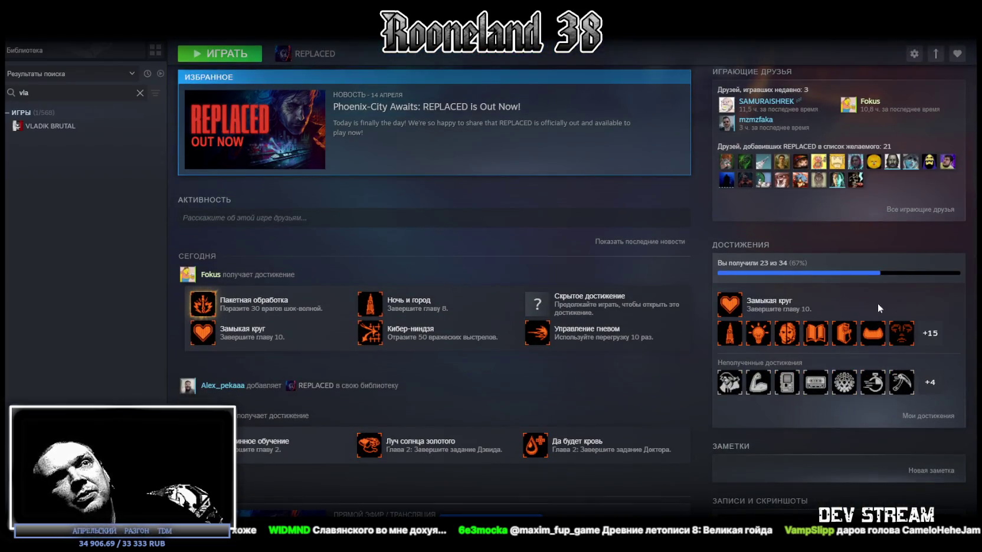
pyautogui.click(931, 332)
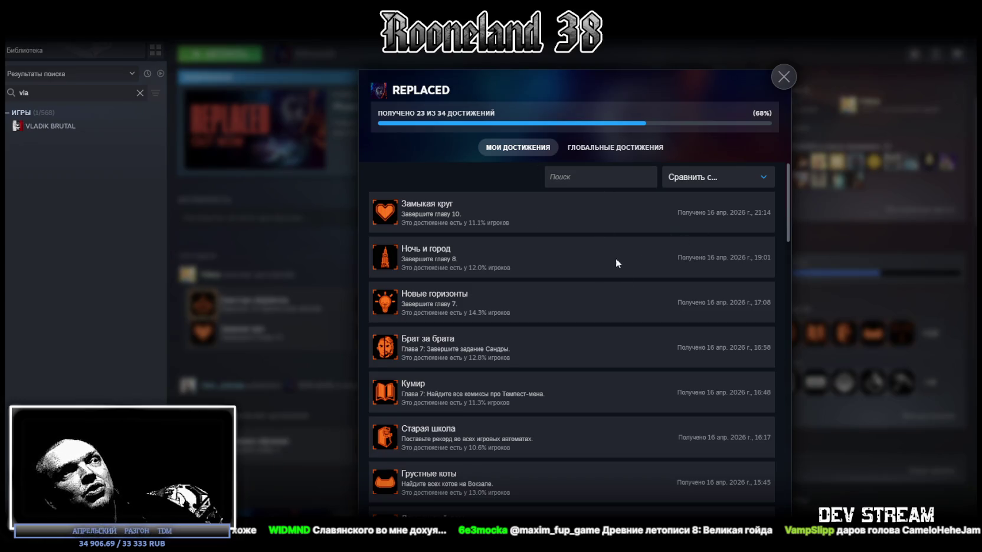
# - Scroll through the REPLACED achievements list, then close it
pyautogui.scroll(-2, 615, 260)
pyautogui.scroll(2, 610, 265)
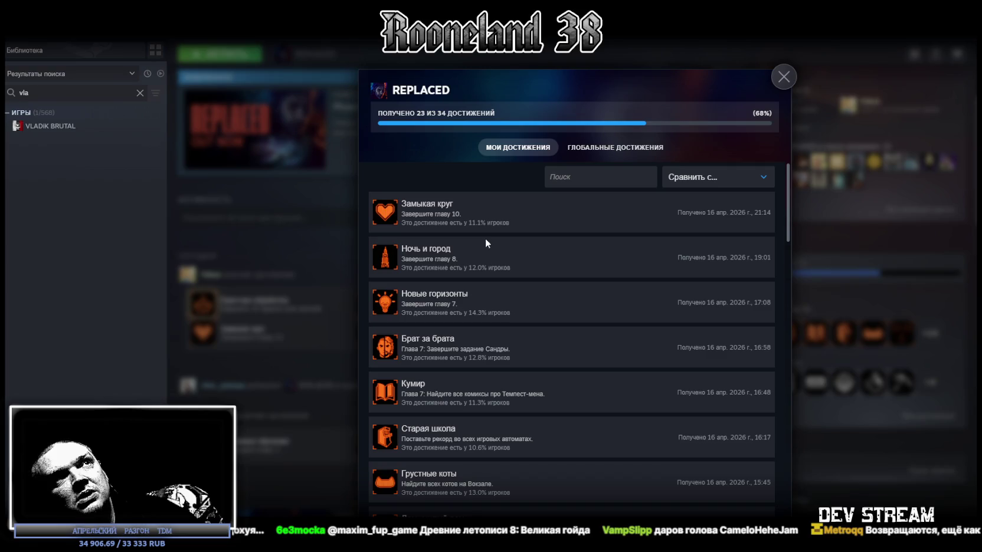
pyautogui.click(784, 76)
# - Scroll the REPLACED library page to the friend activity feed and the 23 of 34 achievements summary
pyautogui.scroll(3, 572, 298)
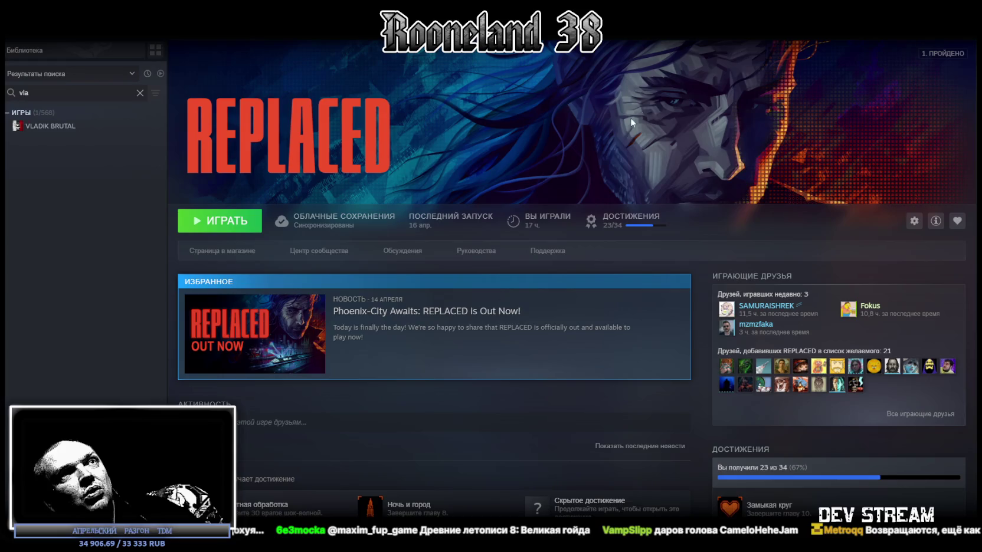
pyautogui.scroll(-4, 803, 305)
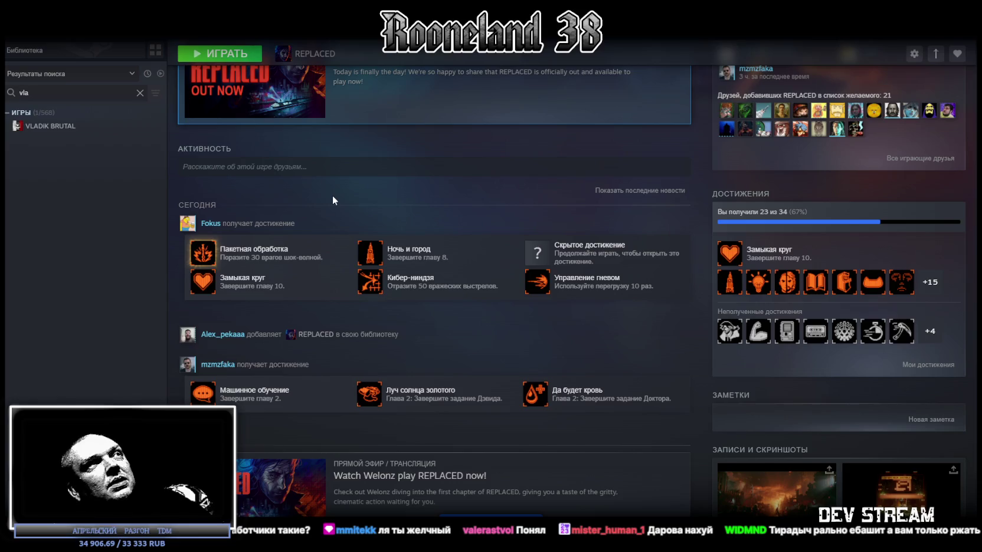
# - Go from the weapon texture atlas back to the Blockbench model and tilt the view down onto the staff
pyautogui.hotkey('alt', 'Tab')
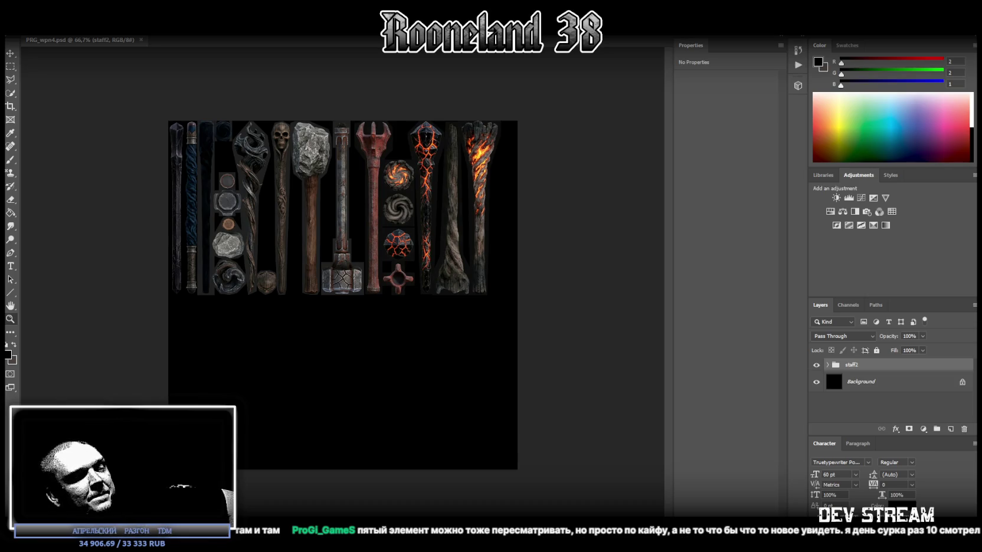
pyautogui.hotkey('alt', 'Tab')
pyautogui.moveTo(393, 317)
pyautogui.mouseDown()
pyautogui.moveTo(536, 276)
pyautogui.moveTo(453, 348)
pyautogui.moveTo(476, 322)
pyautogui.moveTo(640, 313)
pyautogui.mouseUp()
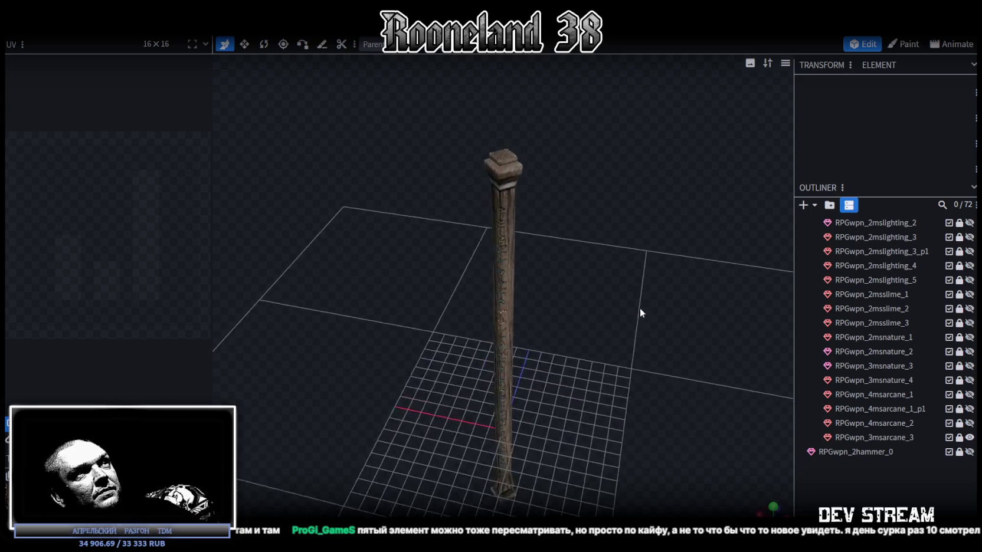
# - Orbit to a near top-down view, scroll up the Outliner and collapse the MagicStaffs folder
pyautogui.scroll(3, 640, 285)
pyautogui.scroll(2, 497, 152)
pyautogui.moveTo(530, 301)
pyautogui.mouseDown()
pyautogui.moveTo(526, 272)
pyautogui.moveTo(364, 202)
pyautogui.moveTo(380, 140)
pyautogui.moveTo(535, 340)
pyautogui.moveTo(482, 289)
pyautogui.moveTo(705, 329)
pyautogui.mouseUp()
pyautogui.scroll(2, 861, 354)
pyautogui.scroll(8, 862, 354)
pyautogui.click(810, 349)
pyautogui.click(810, 350)
pyautogui.click(809, 349)
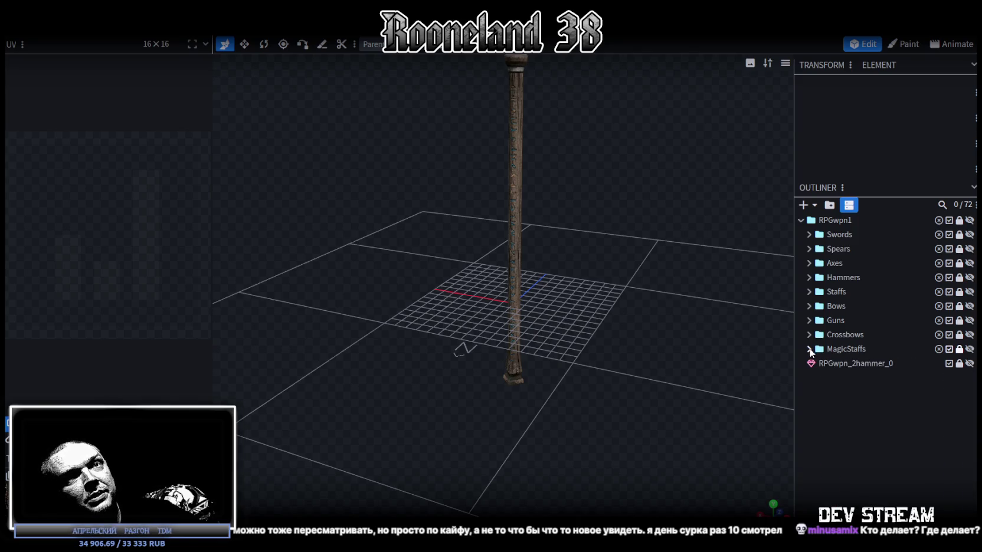
# - Hide and reshow RPGwpn_2hammer_0, then expand MagicStaffs to list its blood and ice staff meshes
pyautogui.click(970, 363)
pyautogui.click(970, 363)
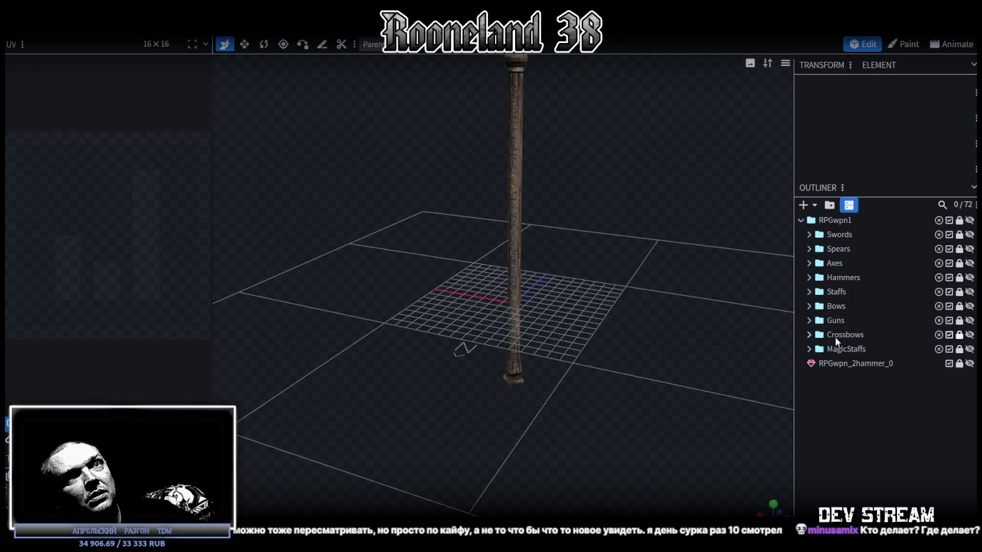
pyautogui.click(809, 349)
pyautogui.scroll(-2, 861, 354)
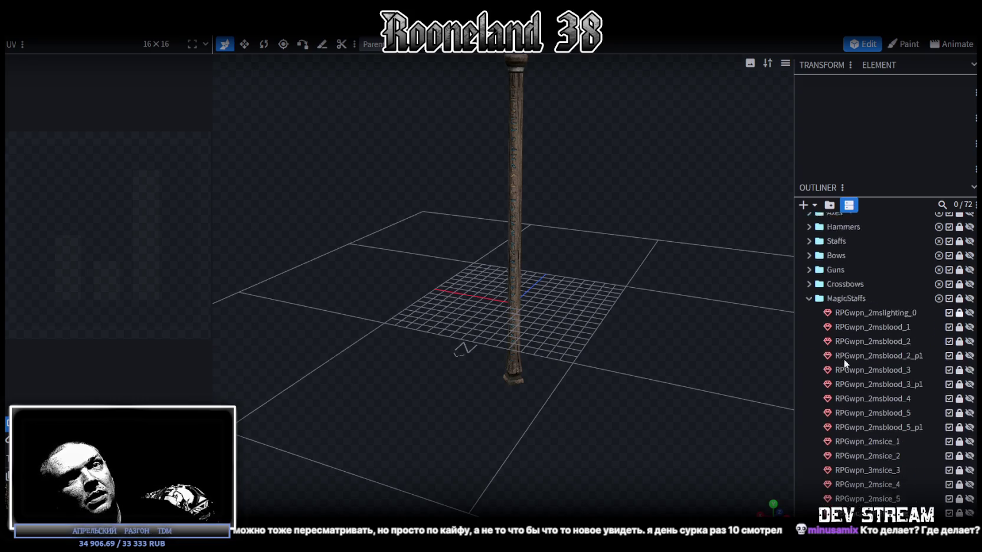
pyautogui.scroll(-3, 862, 354)
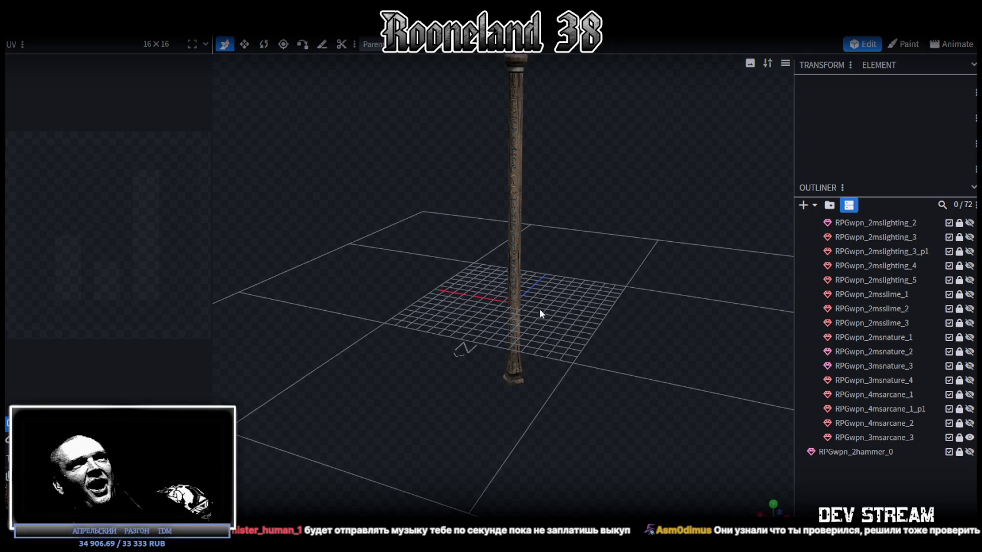
# - Orbit to a near-level view of the staff, then bring up the World of Magic trailer's player settings
pyautogui.moveTo(527, 288)
pyautogui.mouseDown()
pyautogui.moveTo(558, 224)
pyautogui.moveTo(622, 278)
pyautogui.moveTo(590, 251)
pyautogui.moveTo(585, 292)
pyautogui.moveTo(494, 300)
pyautogui.moveTo(447, 289)
pyautogui.moveTo(494, 281)
pyautogui.moveTo(608, 297)
pyautogui.moveTo(634, 426)
pyautogui.moveTo(439, 346)
pyautogui.moveTo(405, 350)
pyautogui.moveTo(460, 366)
pyautogui.moveTo(481, 395)
pyautogui.moveTo(610, 388)
pyautogui.moveTo(607, 372)
pyautogui.moveTo(587, 364)
pyautogui.moveTo(591, 352)
pyautogui.mouseUp()
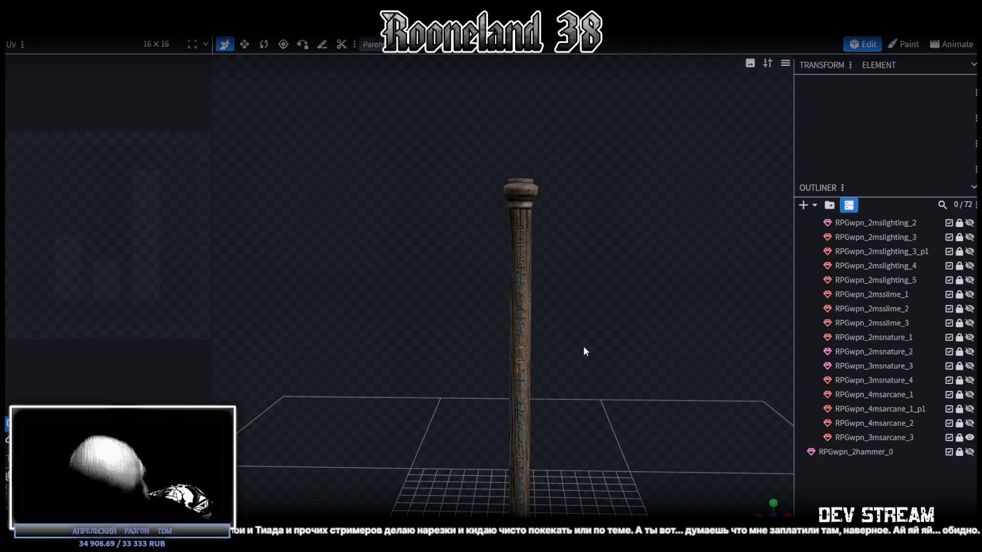
pyautogui.moveTo(577, 339); pyautogui.dragTo(574, 338)
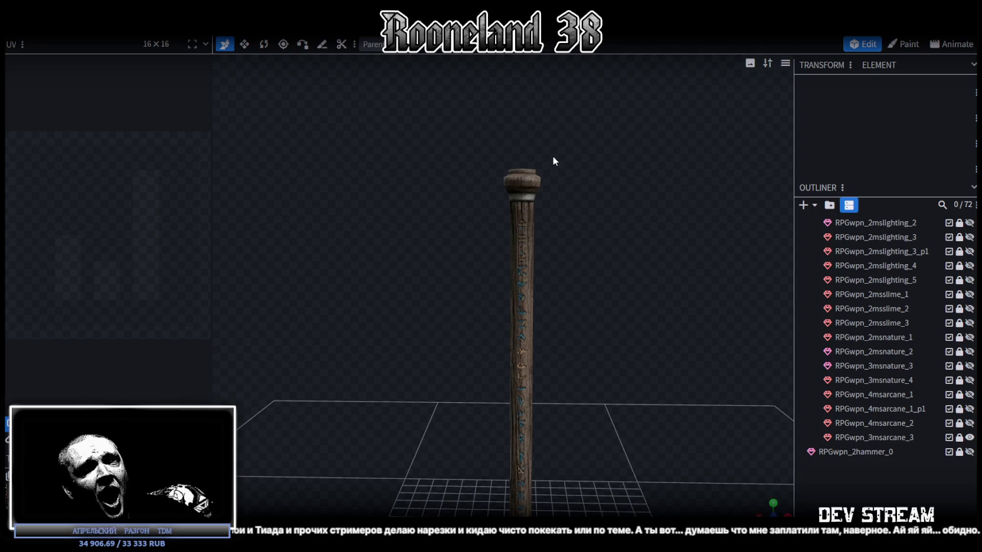
pyautogui.moveTo(602, 217)
pyautogui.mouseDown()
pyautogui.moveTo(580, 263)
pyautogui.moveTo(514, 276)
pyautogui.moveTo(472, 267)
pyautogui.moveTo(595, 241)
pyautogui.moveTo(570, 223)
pyautogui.moveTo(640, 241)
pyautogui.mouseUp()
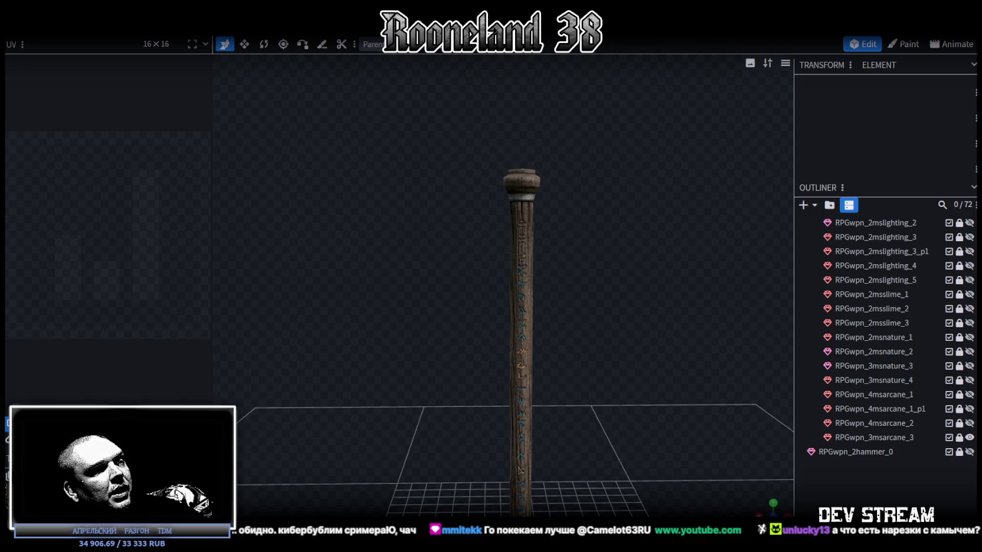
pyautogui.hotkey('alt', 'Tab')
pyautogui.click(877, 417)
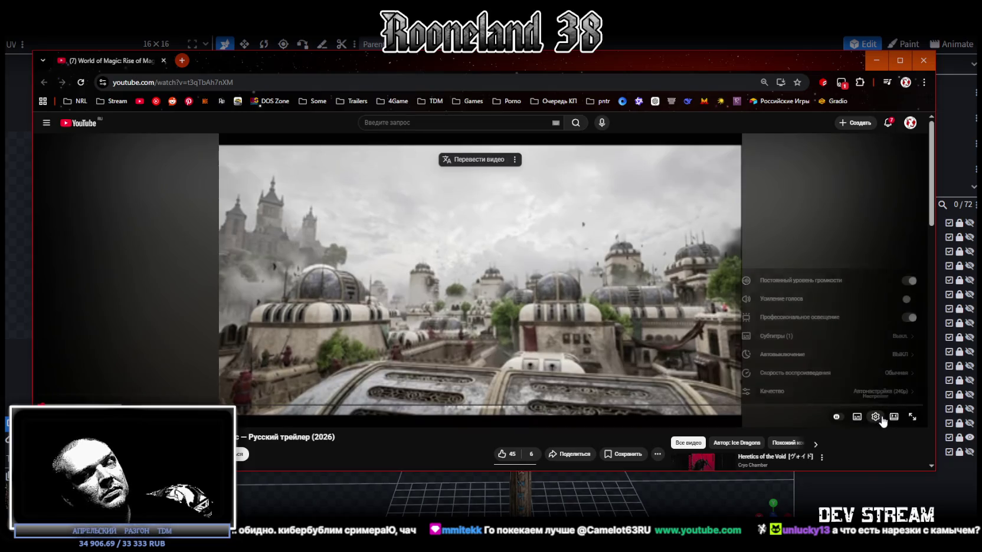
# - Set the trailer quality to 720p60 and play it fullscreen
pyautogui.click(875, 387)
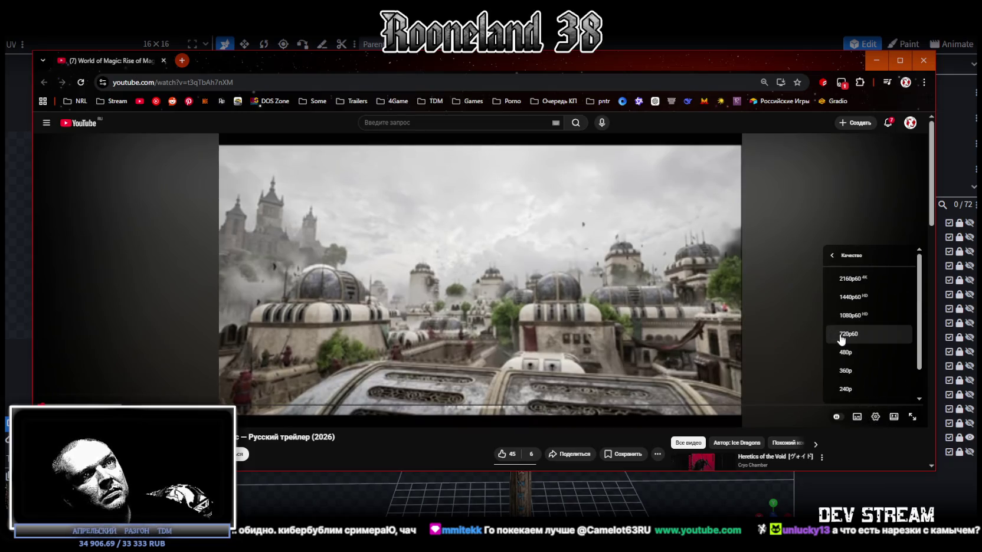
pyautogui.click(841, 335)
pyautogui.click(913, 417)
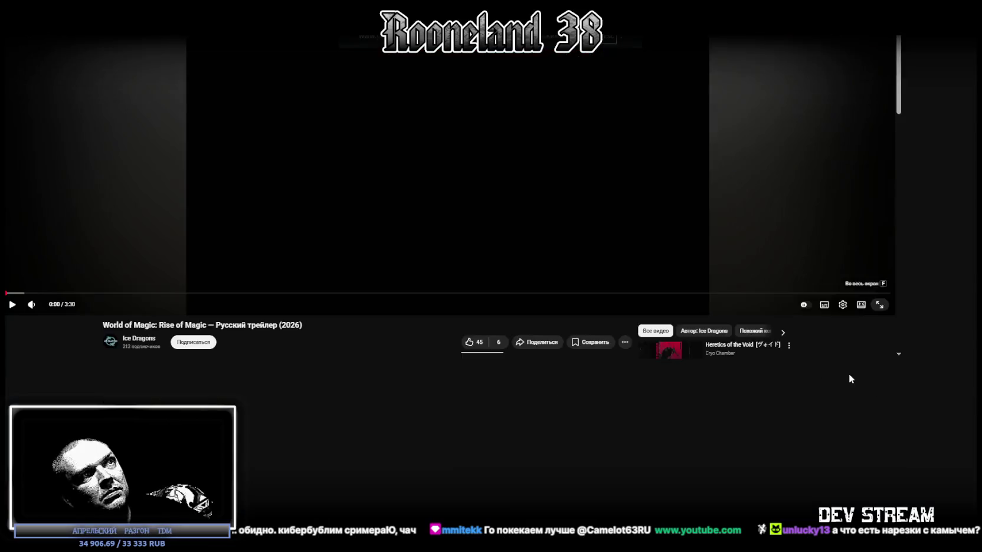
pyautogui.click(396, 268)
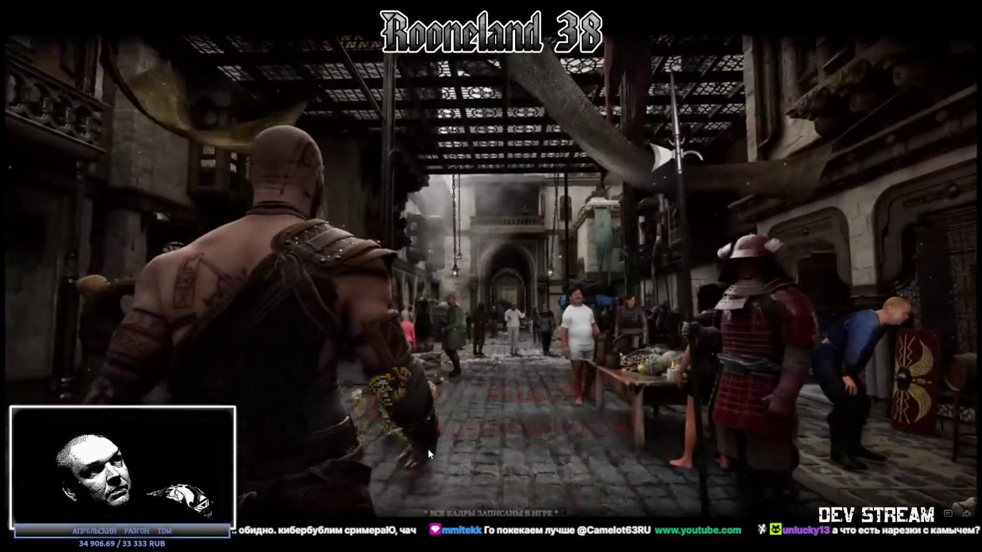
# - Pause the trailer on the market street, resume it, then pause on the woman's close-up
pyautogui.click(428, 446)
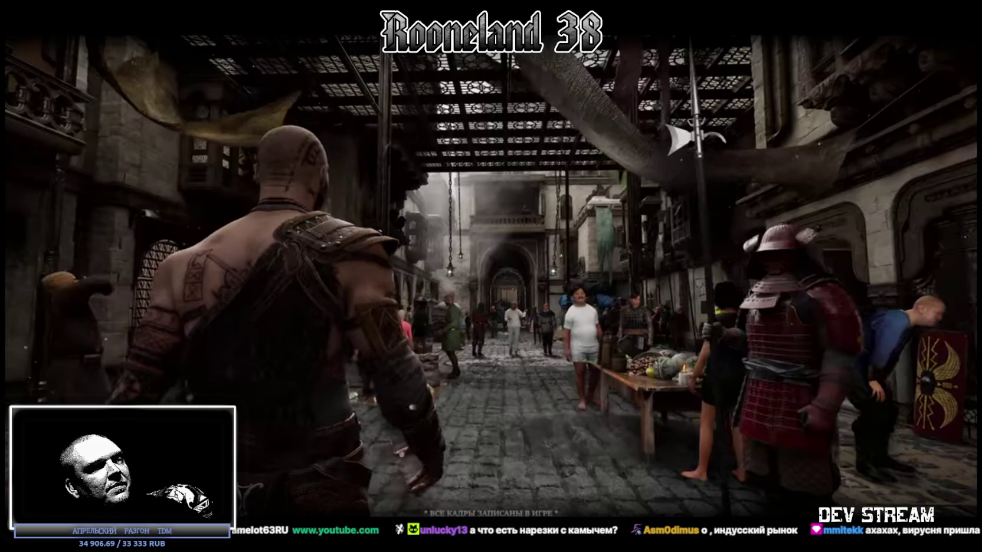
pyautogui.click(304, 361)
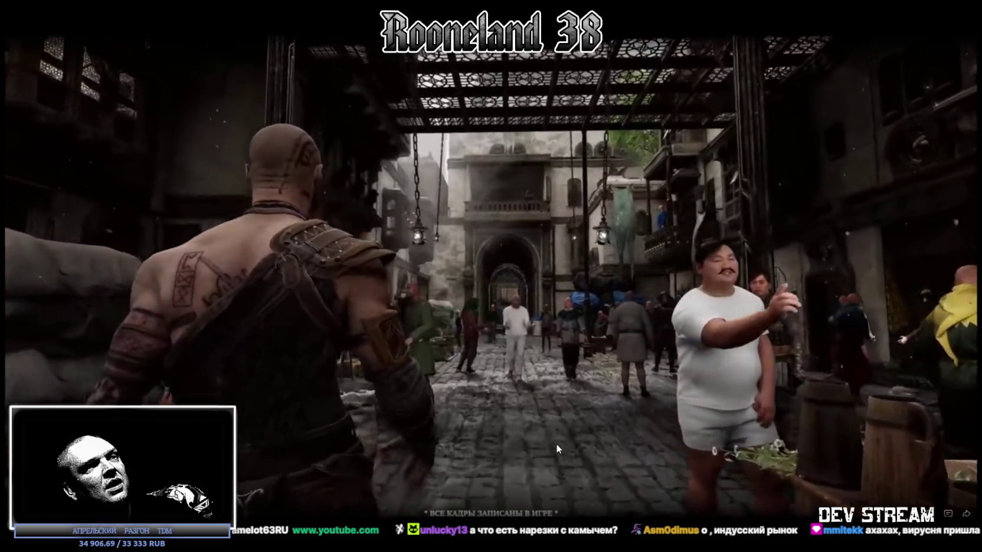
pyautogui.click(556, 443)
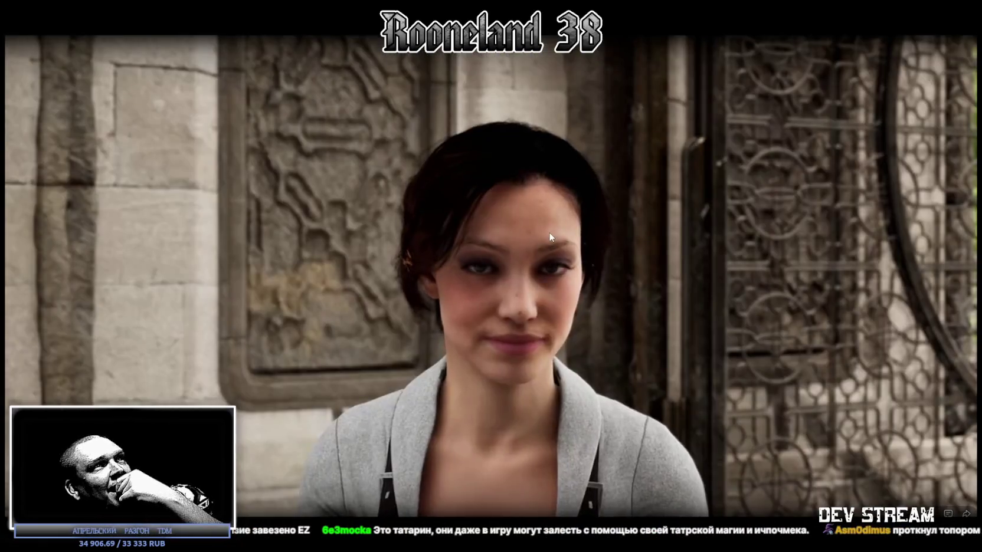
pyautogui.click(550, 236)
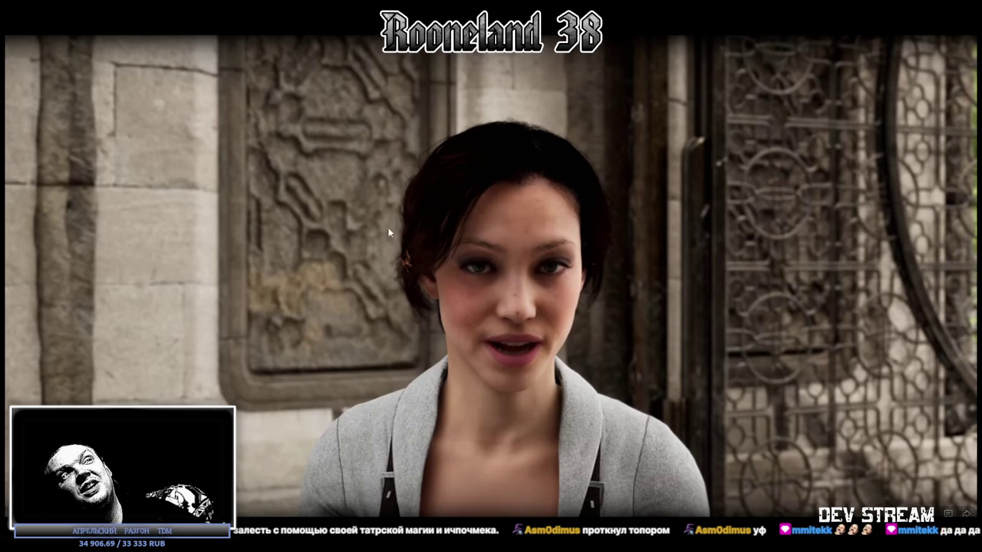
# - Play the trailer to its Steam wishlist end card, exit fullscreen, then maximize and minimize the browser
pyautogui.click(468, 277)
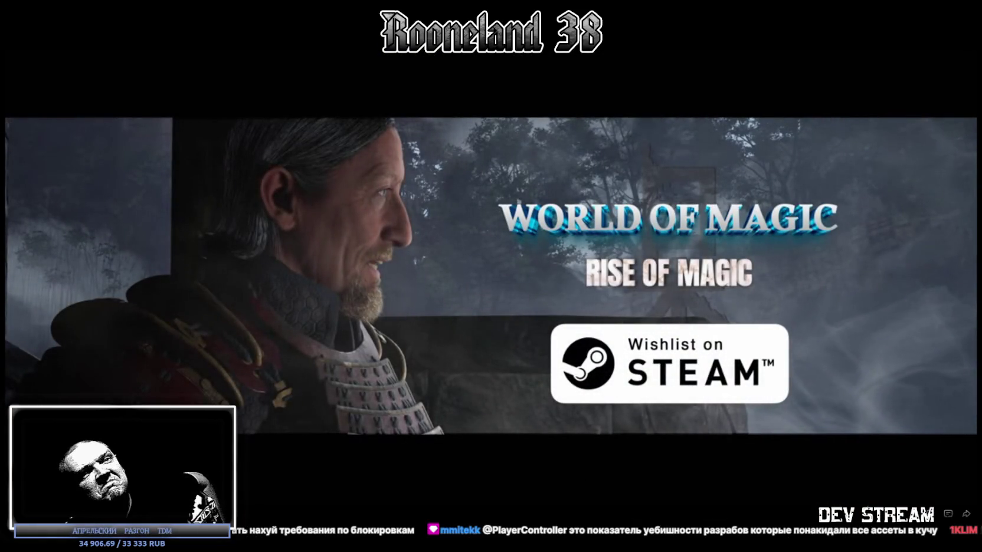
pyautogui.press('Escape')
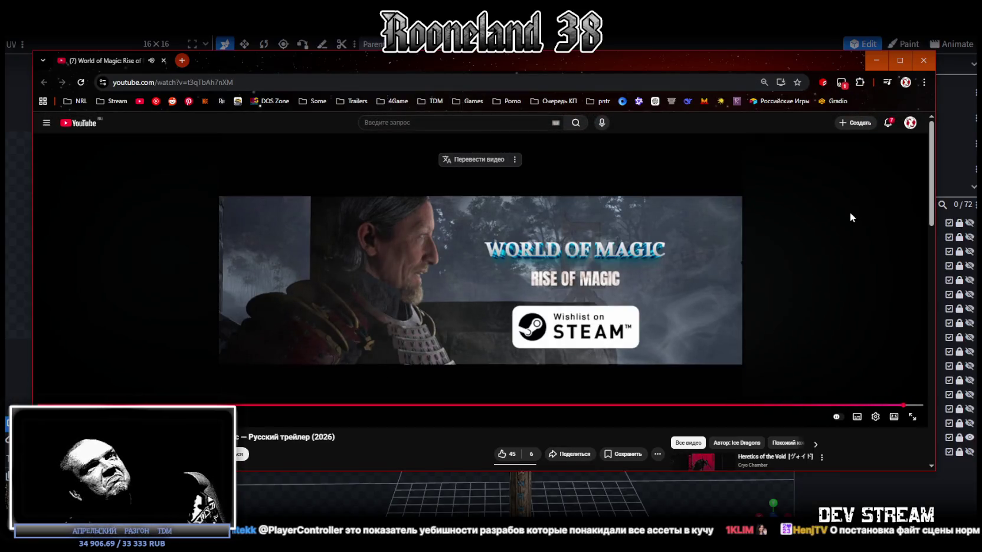
pyautogui.click(900, 60)
pyautogui.click(918, 44)
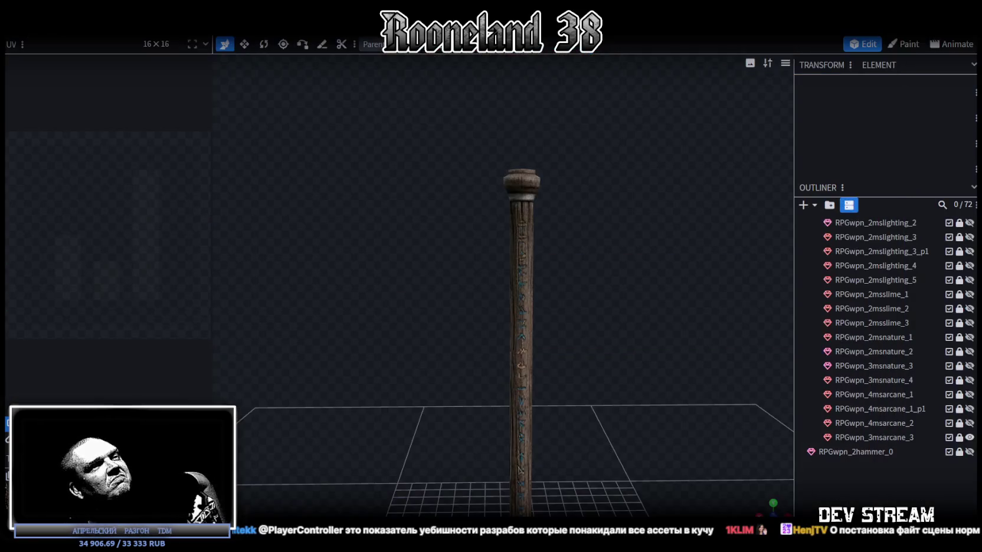
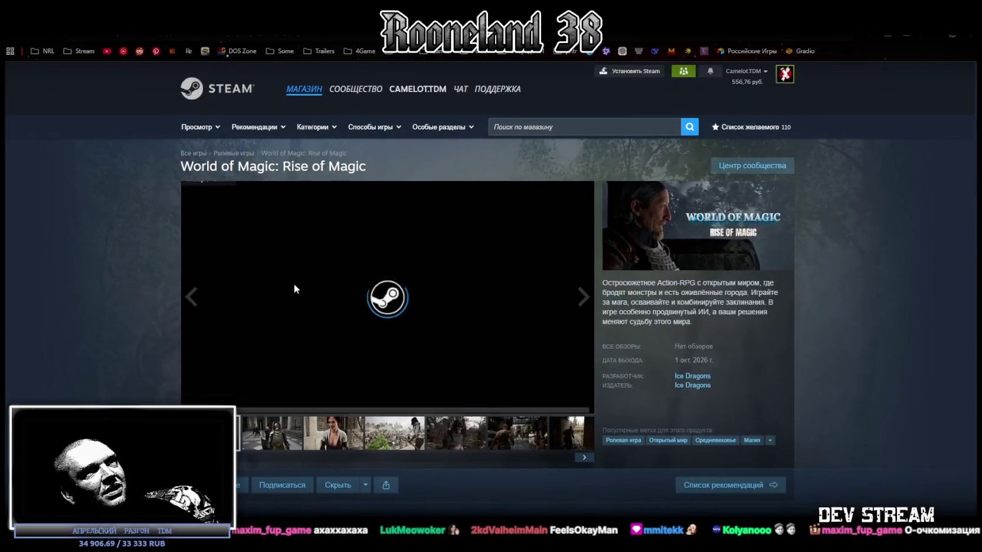
# - Scroll down the store page and expand the full supported-languages list
pyautogui.scroll(-4, 283, 281)
pyautogui.scroll(-3, 269, 276)
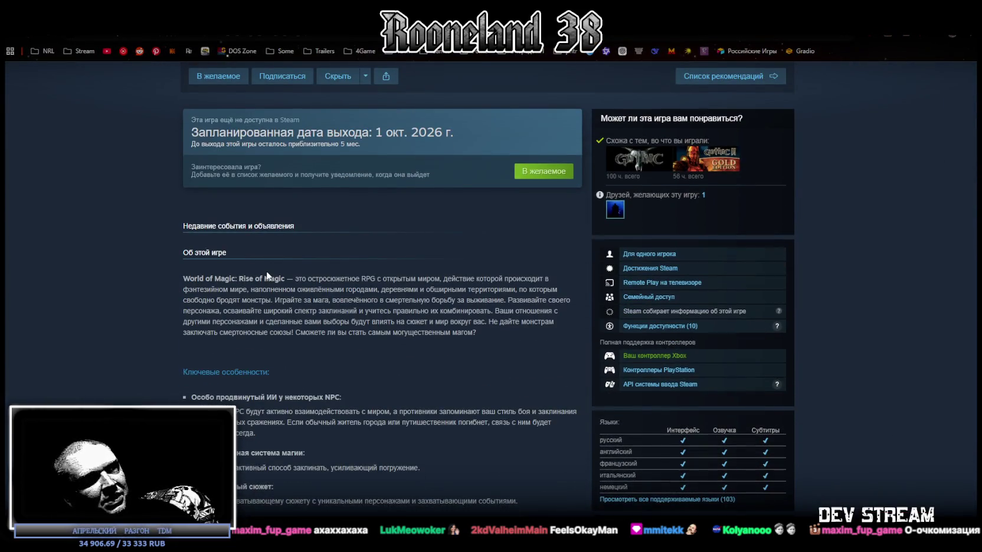
pyautogui.scroll(-3, 629, 315)
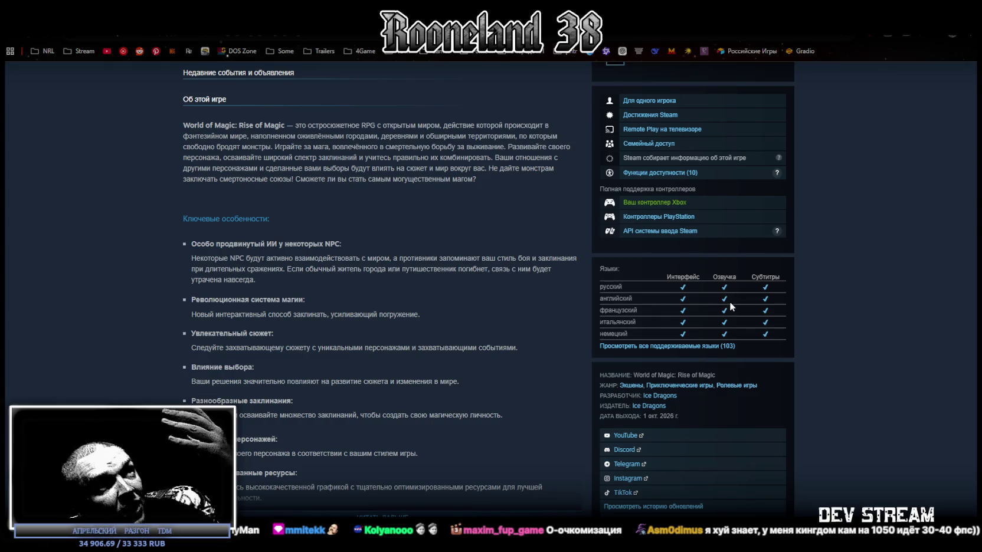
pyautogui.click(718, 347)
# - Browse the languages list and system requirements, then return to the page top
pyautogui.scroll(-5, 747, 294)
pyautogui.scroll(-6, 748, 292)
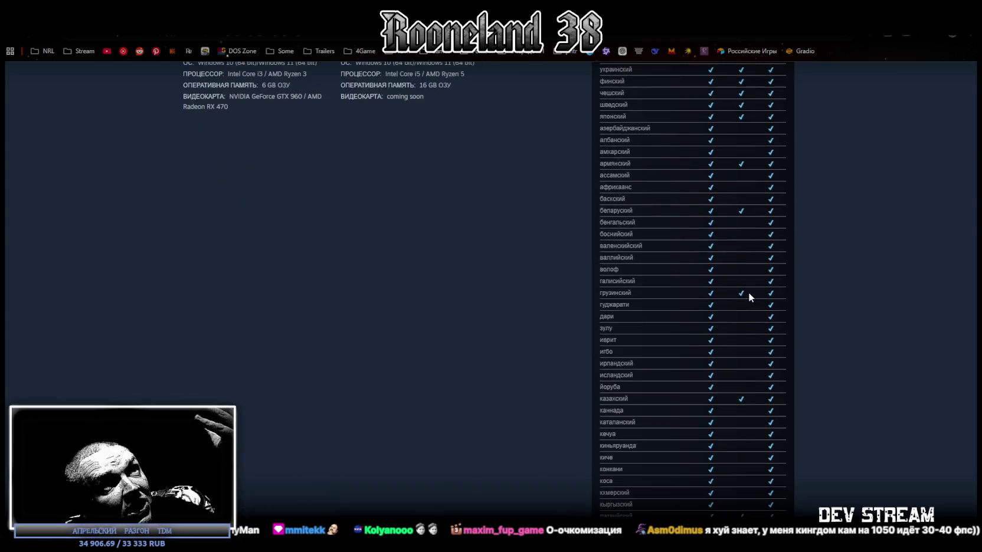
pyautogui.scroll(4, 749, 289)
pyautogui.scroll(-3, 728, 223)
pyautogui.scroll(-7, 724, 226)
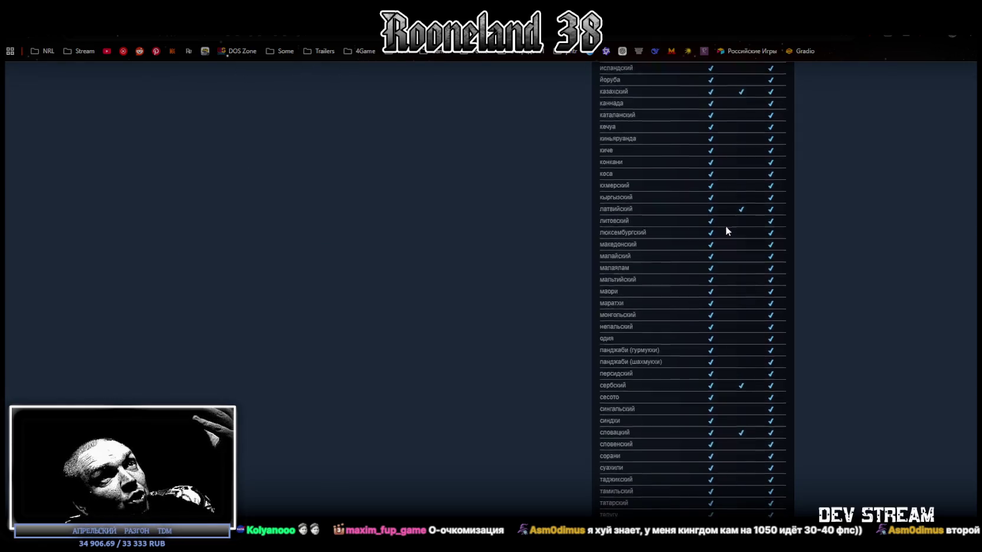
pyautogui.scroll(-5, 725, 227)
pyautogui.scroll(3, 711, 243)
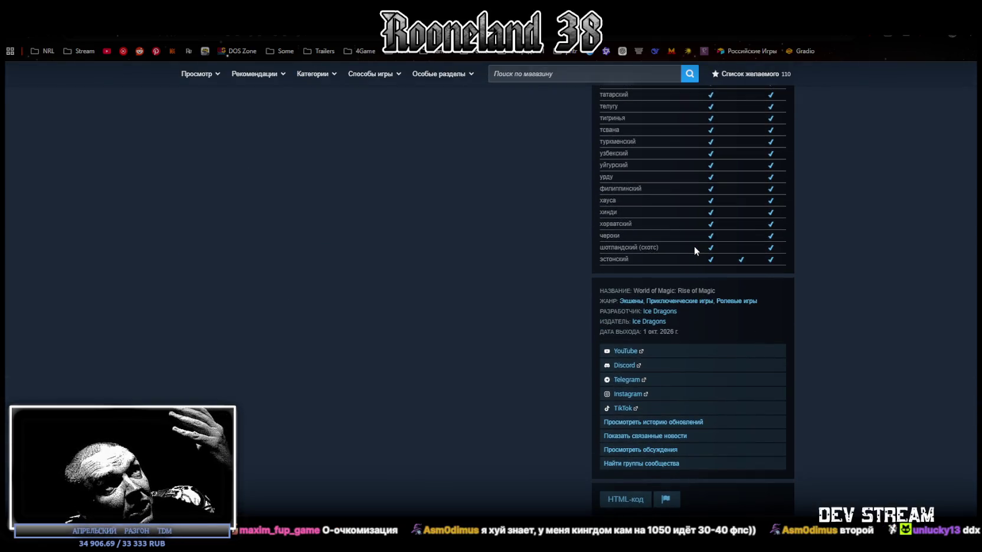
pyautogui.scroll(5, 696, 250)
pyautogui.scroll(5, 719, 289)
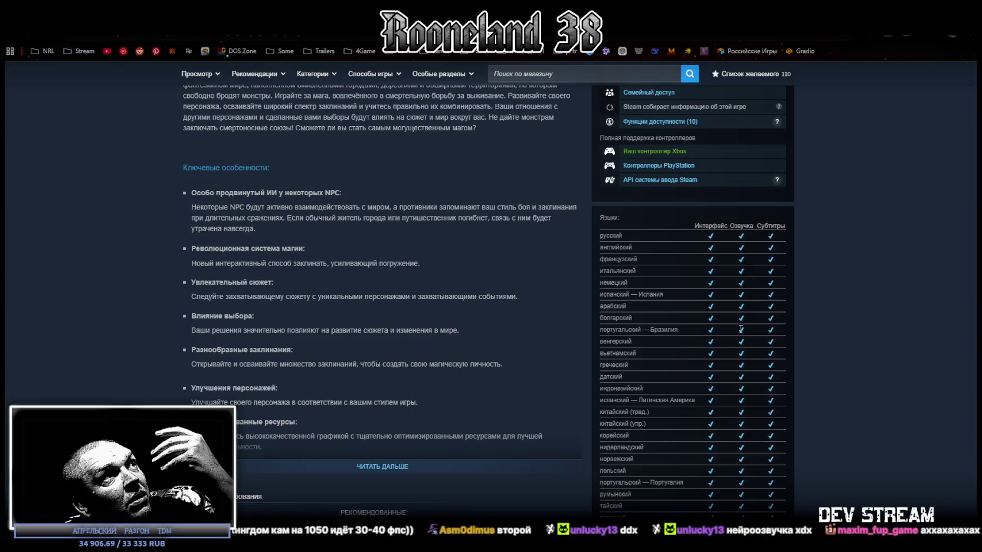
pyautogui.scroll(-5, 740, 329)
pyautogui.scroll(-5, 740, 328)
pyautogui.scroll(-5, 739, 327)
pyautogui.scroll(-5, 739, 332)
pyautogui.scroll(-2, 738, 331)
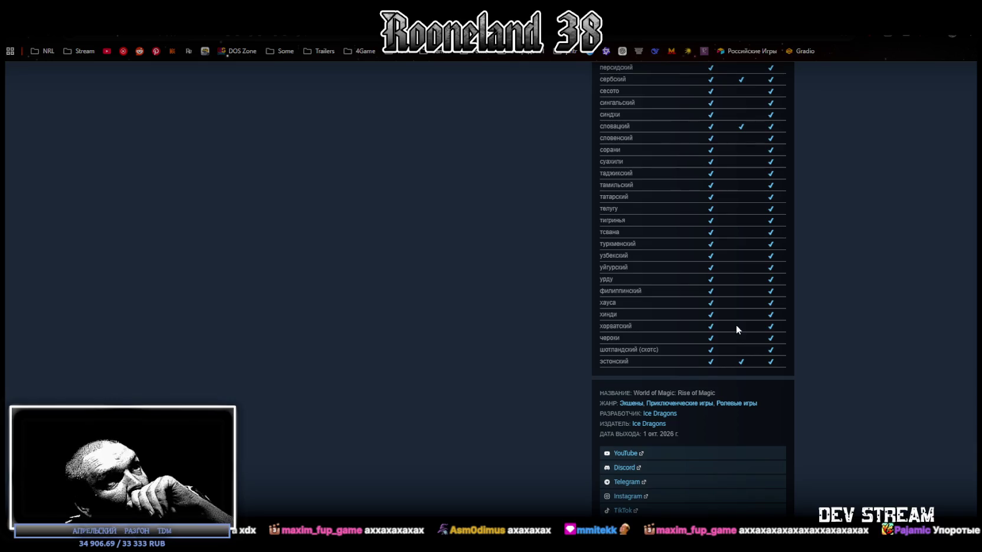
pyautogui.scroll(-4, 735, 325)
pyautogui.scroll(-5, 734, 324)
pyautogui.scroll(7, 726, 319)
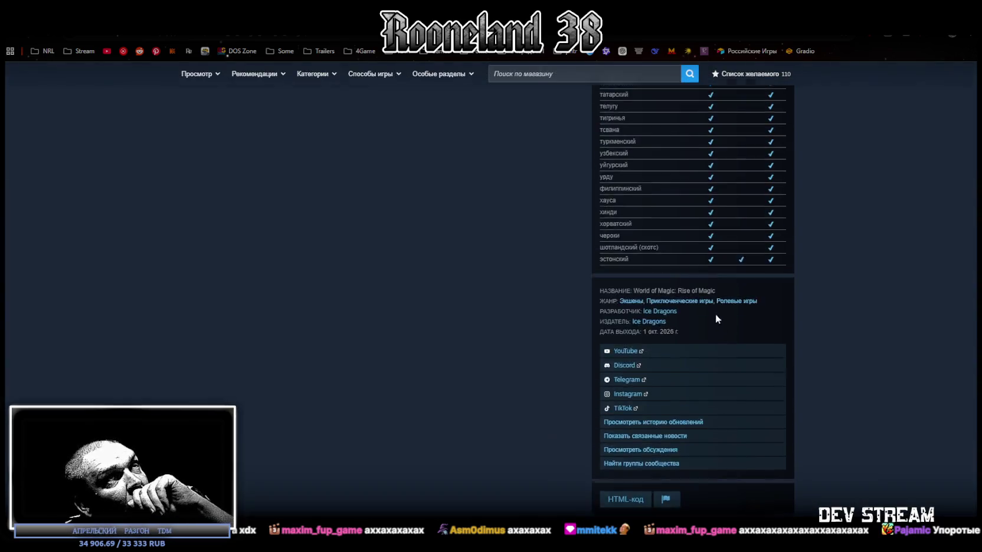
pyautogui.scroll(5, 709, 307)
pyautogui.scroll(5, 696, 297)
pyautogui.scroll(5, 696, 296)
pyautogui.scroll(3, 696, 295)
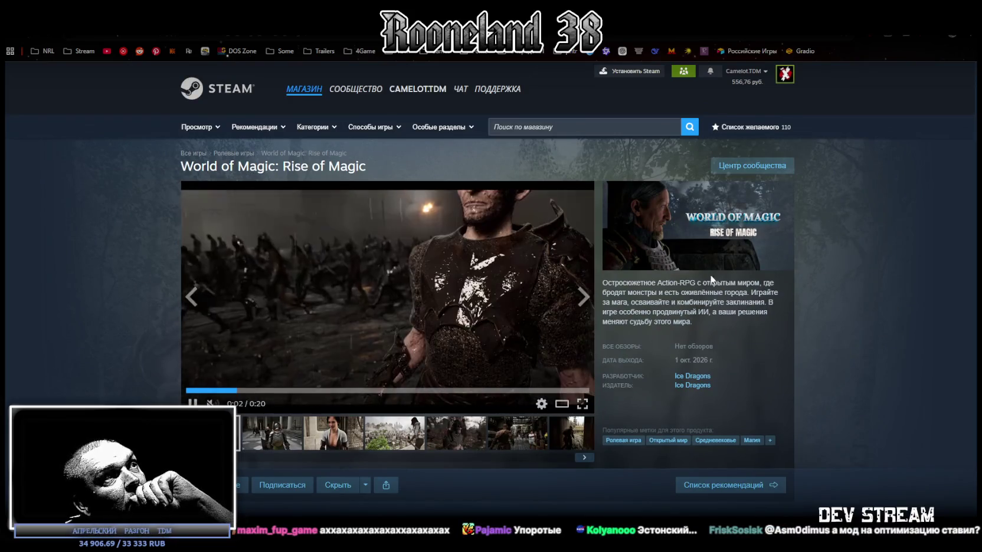
# - View the woman and city screenshots, then play the trailer and skip ahead to 0:18
pyautogui.click(308, 435)
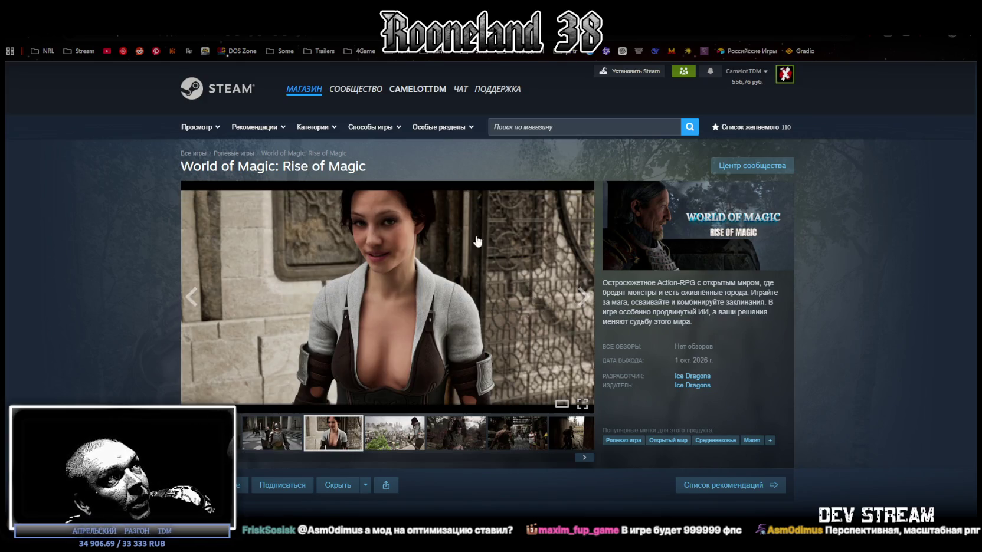
pyautogui.click(400, 434)
pyautogui.click(240, 440)
pyautogui.click(191, 401)
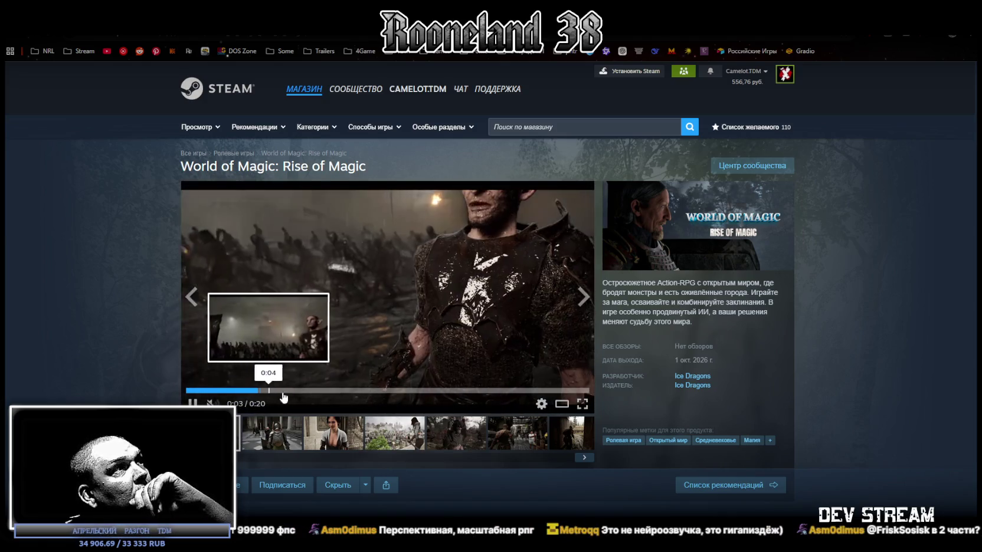
pyautogui.click(519, 390)
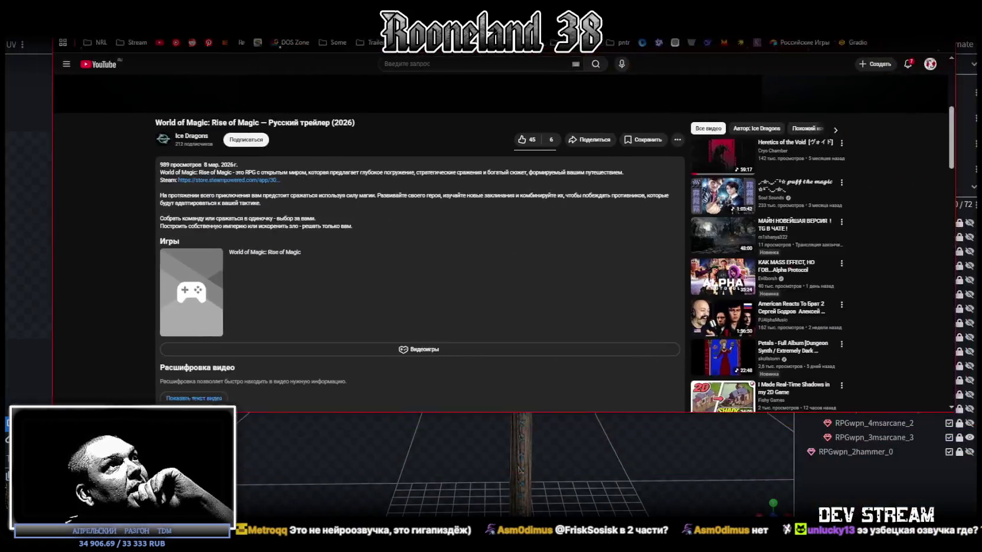
# - Restart the YouTube trailer from its opening shot with the 0 key
pyautogui.scroll(5, 294, 277)
pyautogui.moveTo(487, 295)
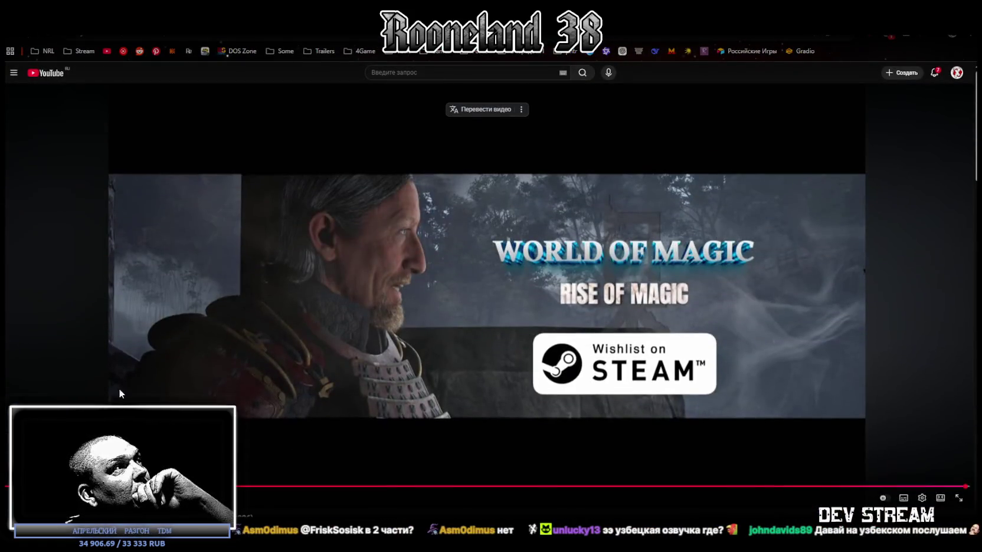
pyautogui.press('0')
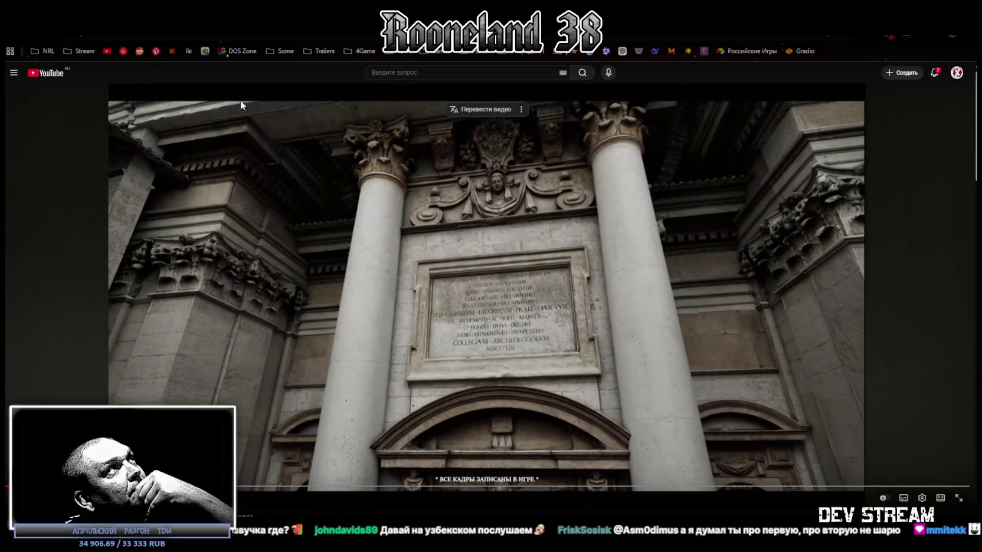
pyautogui.hotkey('alt', 'Tab')
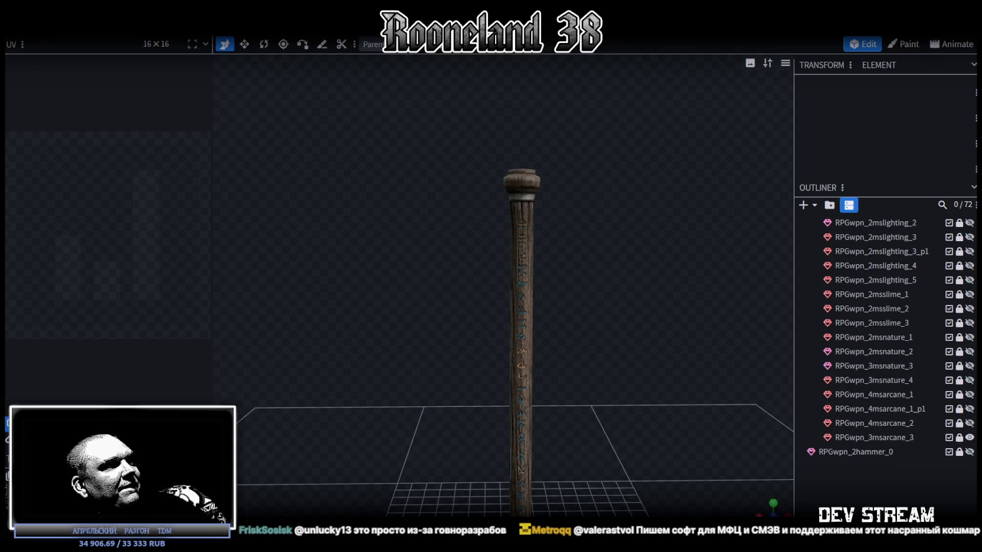
pyautogui.hotkey('alt', 'Tab')
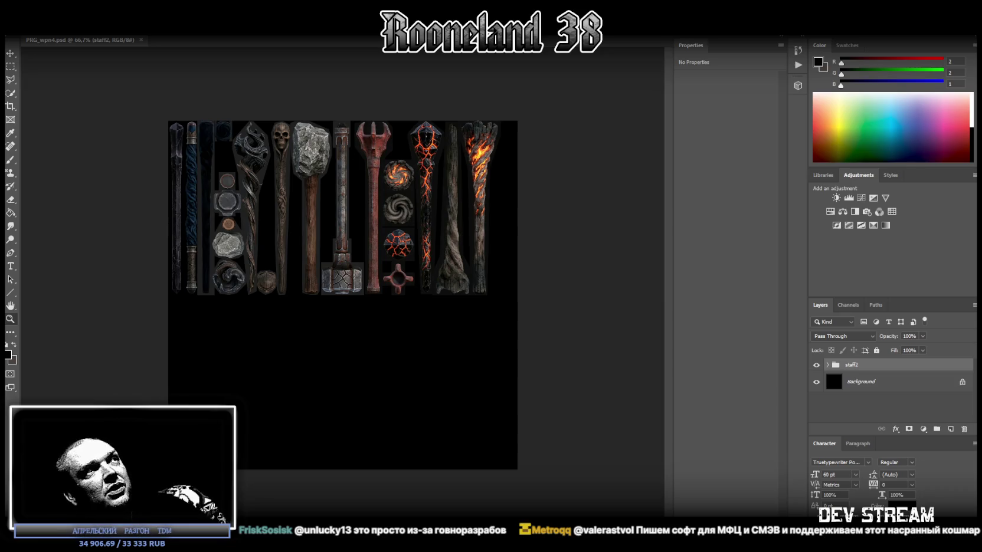
pyautogui.hotkey('alt', 'Tab')
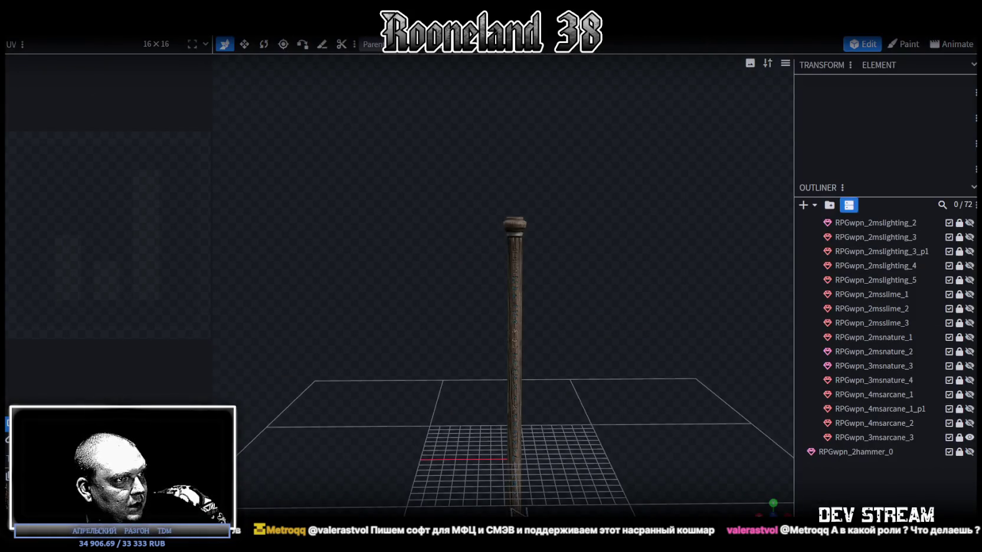
# - Hide RPGwpn_3msarcane_3 and frame the RPGwpn_2mslighting_0 shaft mesh on its own
pyautogui.scroll(5, 914, 372)
pyautogui.scroll(4, 915, 370)
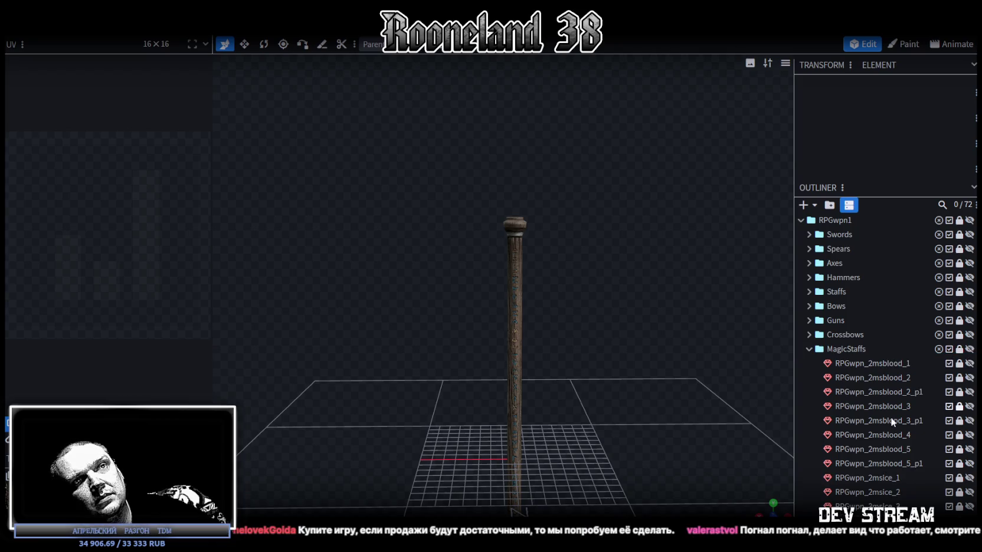
pyautogui.scroll(-5, 892, 417)
pyautogui.scroll(-3, 894, 418)
pyautogui.click(901, 438)
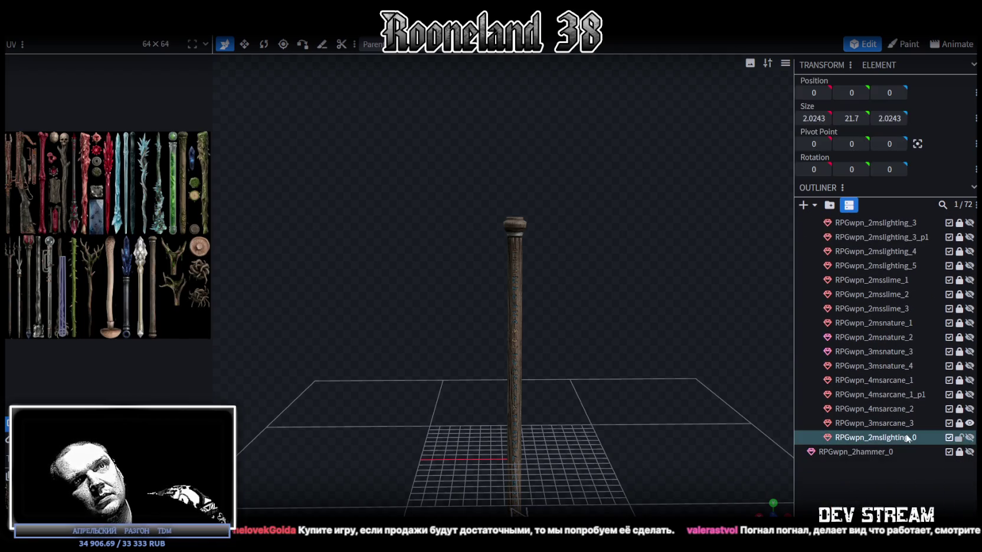
pyautogui.keyDown('ctrl'); pyautogui.click(915, 435); pyautogui.keyUp('ctrl')
pyautogui.click(970, 423)
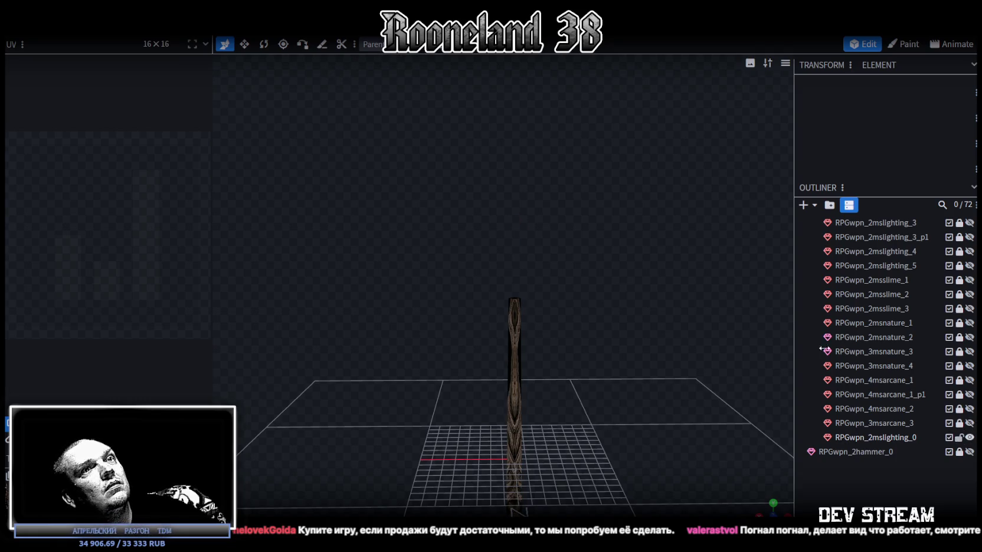
pyautogui.doubleClick(870, 438)
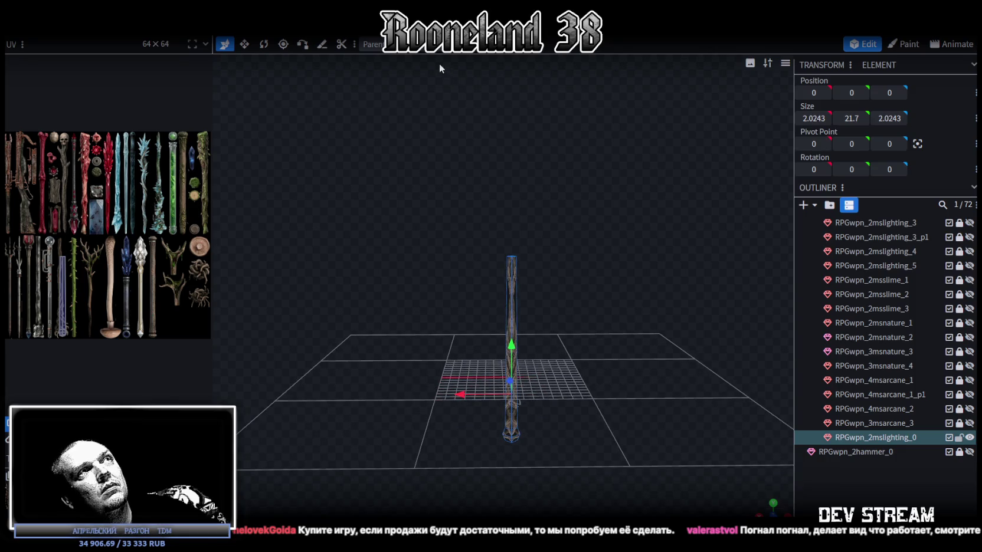
pyautogui.rightClick(894, 437)
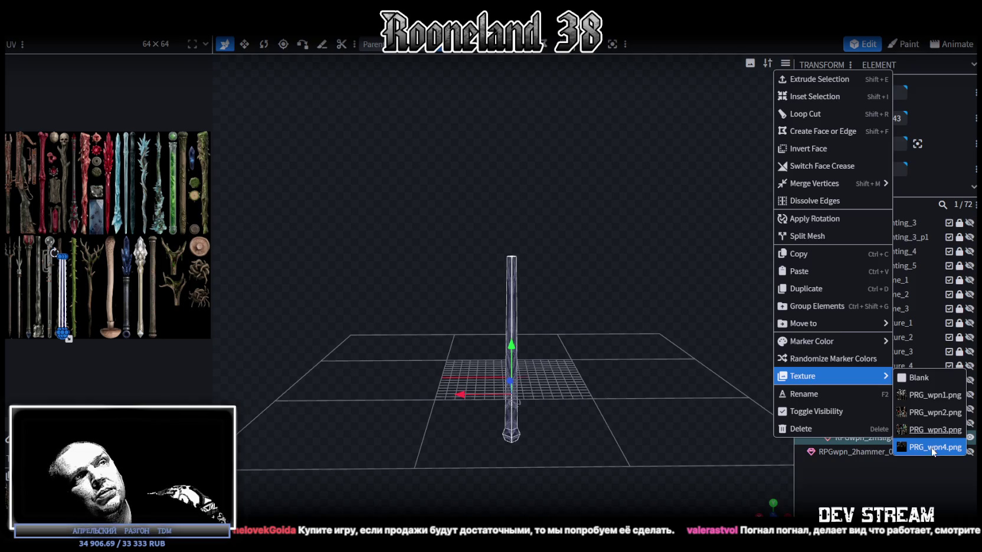
# - Apply the PRG_wpn4.png texture to the shaft mesh and rename it RPGwpn_2msdark_0
pyautogui.moveTo(832, 376)
pyautogui.click(932, 448)
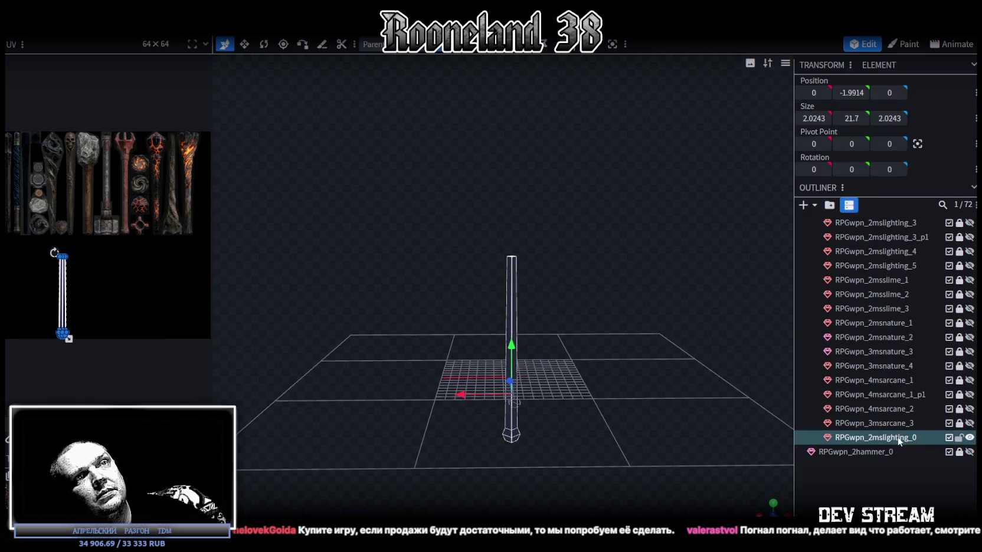
pyautogui.doubleClick(898, 438)
pyautogui.click(891, 437)
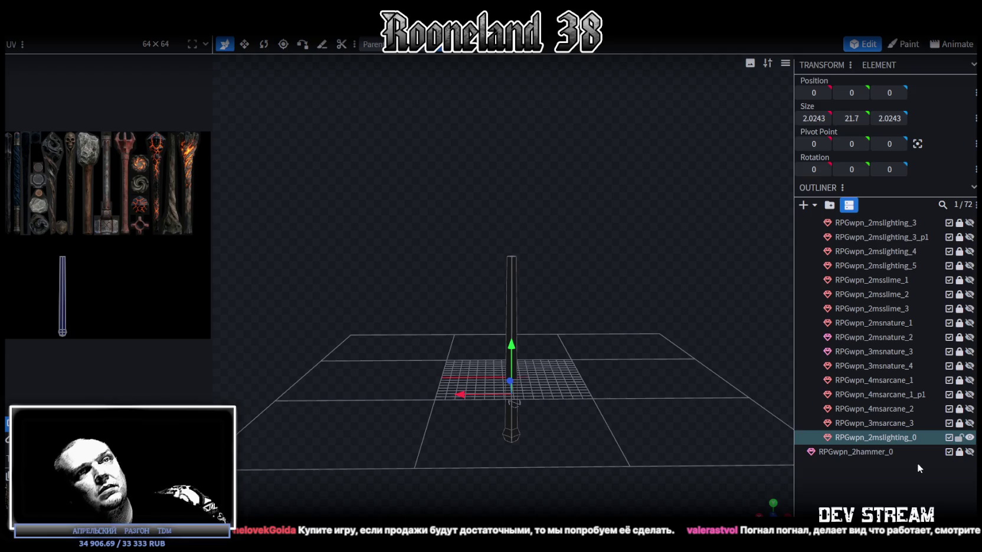
pyautogui.press('BackSpace')
pyautogui.press('BackSpace')
pyautogui.press('BackSpace')
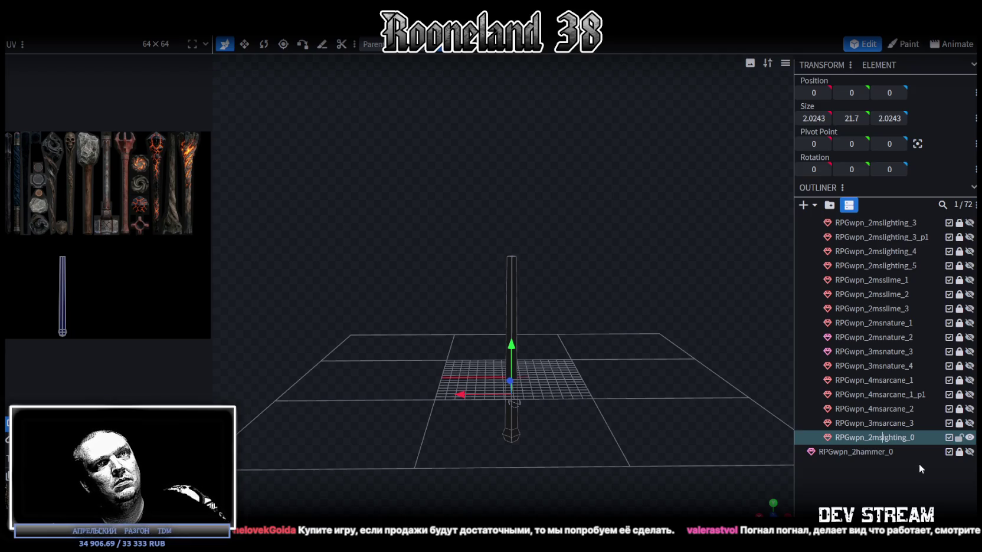
pyautogui.press('Delete')
pyautogui.press('Delete')
pyautogui.write('dark')
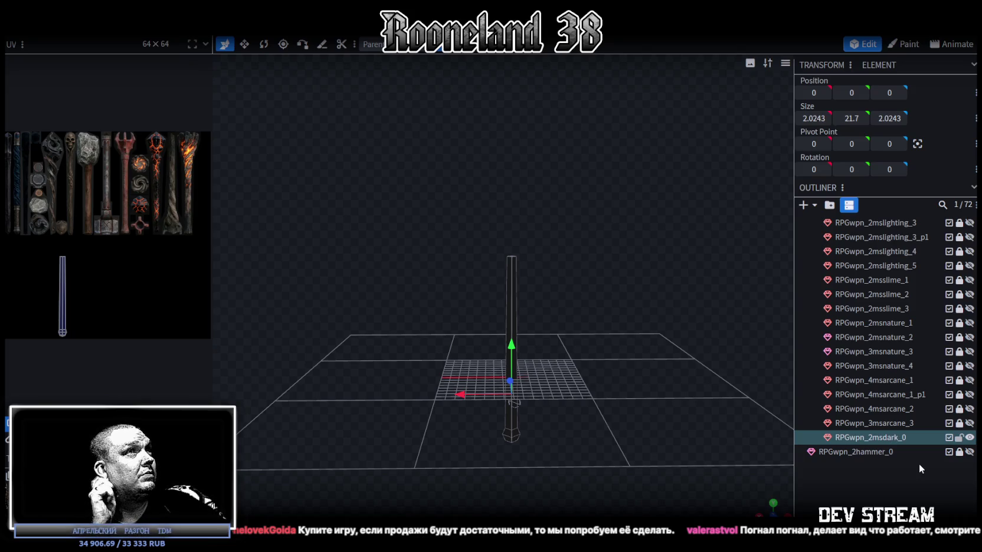
pyautogui.moveTo(751, 319)
pyautogui.mouseDown()
pyautogui.moveTo(619, 323)
pyautogui.moveTo(608, 234)
pyautogui.moveTo(608, 296)
pyautogui.moveTo(565, 217)
pyautogui.moveTo(555, 302)
pyautogui.moveTo(557, 186)
pyautogui.mouseUp()
# - Narrow the staff's bottom end cap to a width of 1.0243
pyautogui.moveTo(429, 362)
pyautogui.keyDown('ctrl'); pyautogui.mouseDown()
pyautogui.moveTo(561, 274)
pyautogui.moveTo(538, 340)
pyautogui.moveTo(473, 259)
pyautogui.moveTo(575, 321)
pyautogui.moveTo(371, 343)
pyautogui.moveTo(608, 380)
pyautogui.mouseUp(); pyautogui.keyUp('ctrl')
pyautogui.press('s')
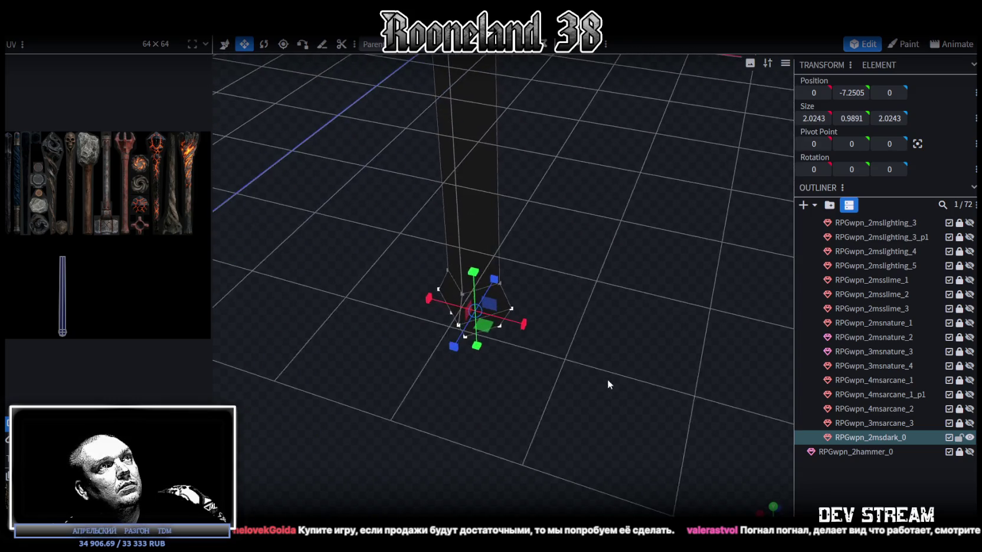
pyautogui.moveTo(467, 354)
pyautogui.mouseDown()
pyautogui.moveTo(459, 331)
pyautogui.moveTo(558, 274)
pyautogui.moveTo(596, 316)
pyautogui.moveTo(488, 189)
pyautogui.moveTo(490, 201)
pyautogui.moveTo(433, 183)
pyautogui.mouseUp()
pyautogui.press('v')
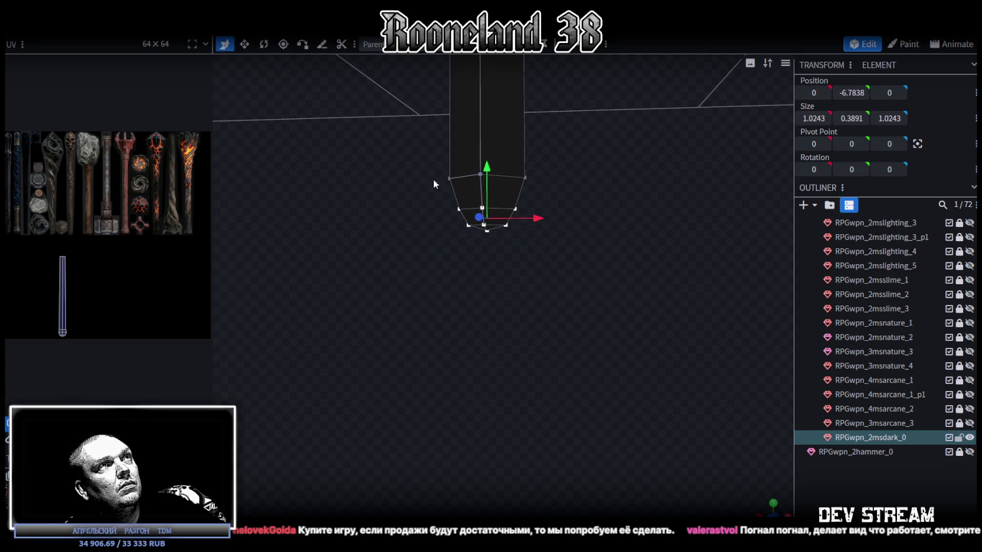
pyautogui.scroll(3, 17, 230)
pyautogui.scroll(3, 18, 230)
pyautogui.scroll(2, 122, 233)
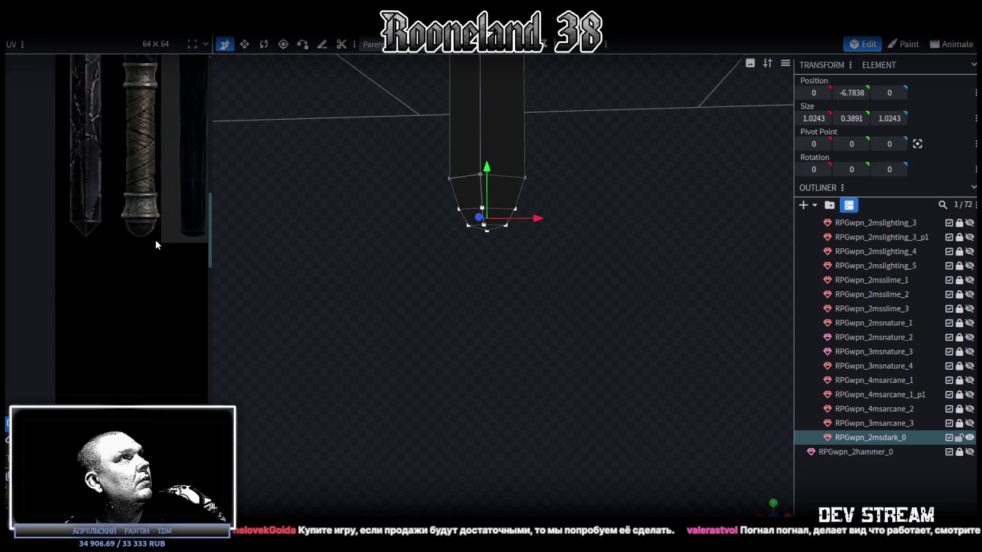
pyautogui.scroll(1, 519, 237)
pyautogui.rightClick(505, 202)
pyautogui.moveTo(547, 281)
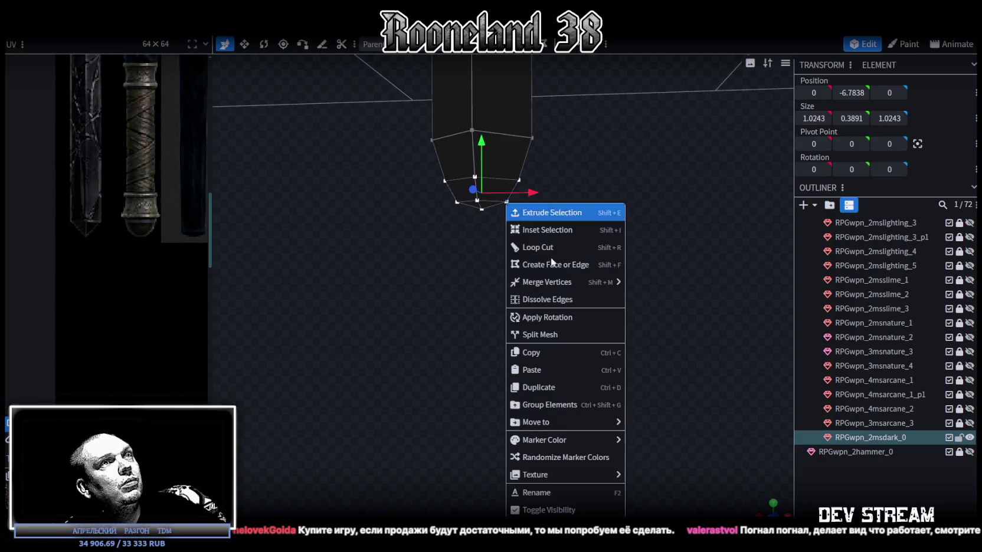
# - Duplicate the mesh as RPGwpn_2msdark_1 and merge its bottom vertices into one point
pyautogui.click(879, 437)
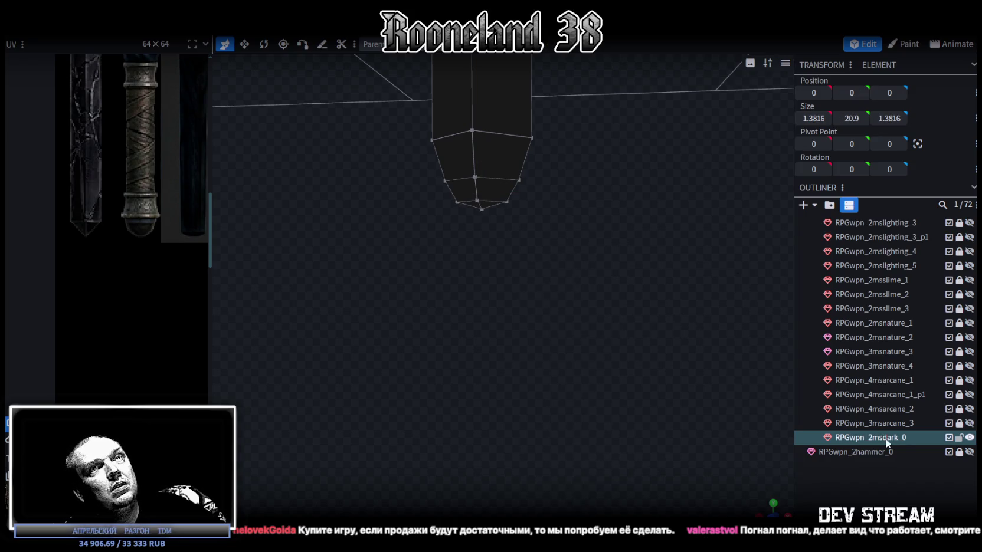
pyautogui.hotkey('ctrl', 'd')
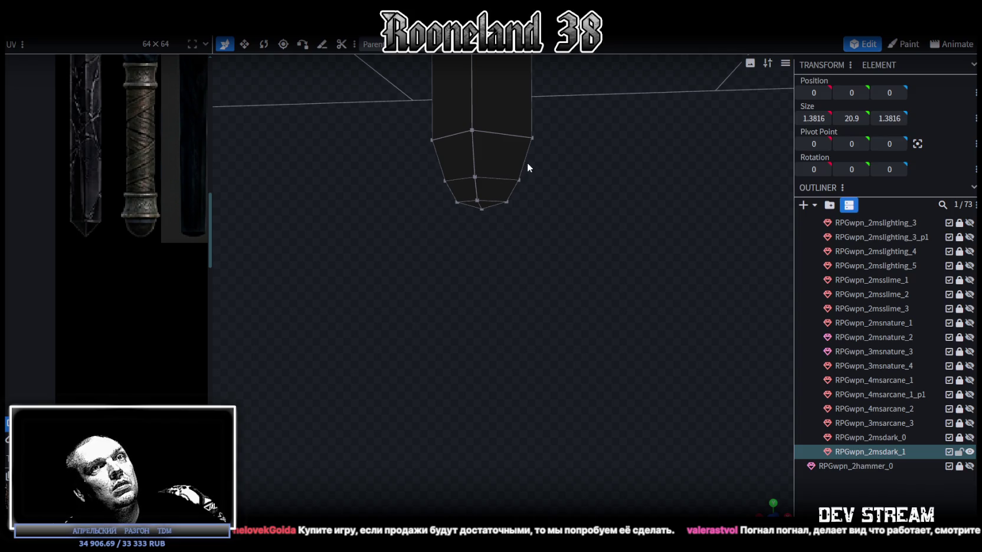
pyautogui.moveTo(403, 243); pyautogui.dragTo(571, 173)
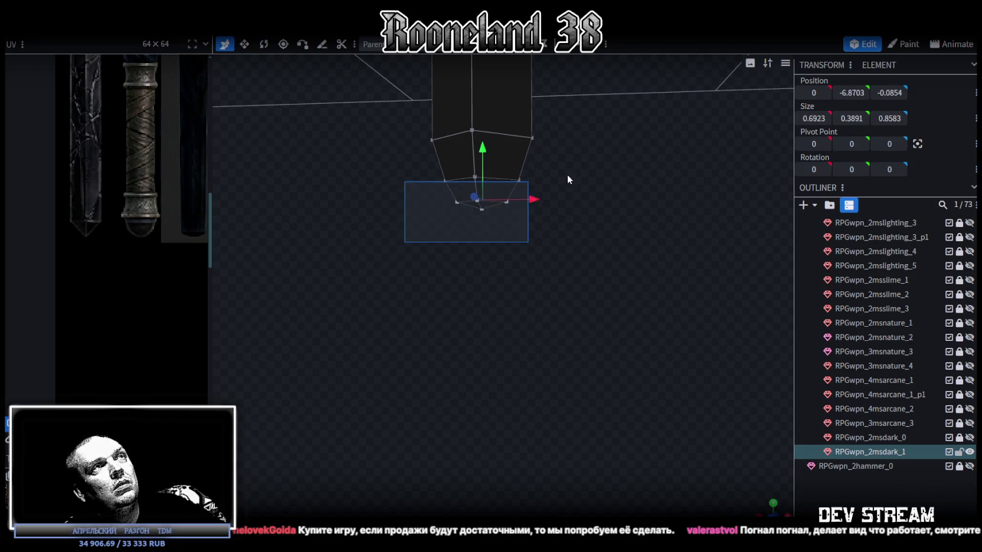
pyautogui.rightClick(520, 181)
pyautogui.click(685, 277)
pyautogui.press('z')
pyautogui.press('z')
# - Stretch the new pole's top face upward by 3 units
pyautogui.moveTo(608, 243); pyautogui.dragTo(356, 267)
pyautogui.scroll(-5, 355, 272)
pyautogui.moveTo(348, 315)
pyautogui.mouseDown()
pyautogui.moveTo(326, 342)
pyautogui.moveTo(319, 263)
pyautogui.moveTo(513, 362)
pyautogui.moveTo(540, 295)
pyautogui.mouseUp()
pyautogui.scroll(-2, 128, 133)
pyautogui.scroll(-2, 128, 134)
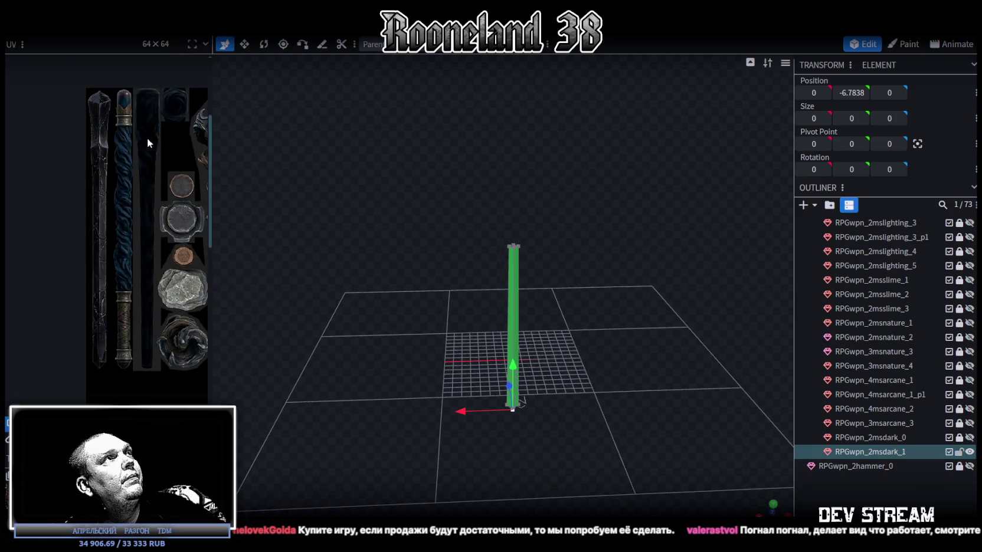
pyautogui.scroll(2, 560, 213)
pyautogui.scroll(2, 566, 209)
pyautogui.scroll(2, 570, 180)
pyautogui.scroll(2, 570, 181)
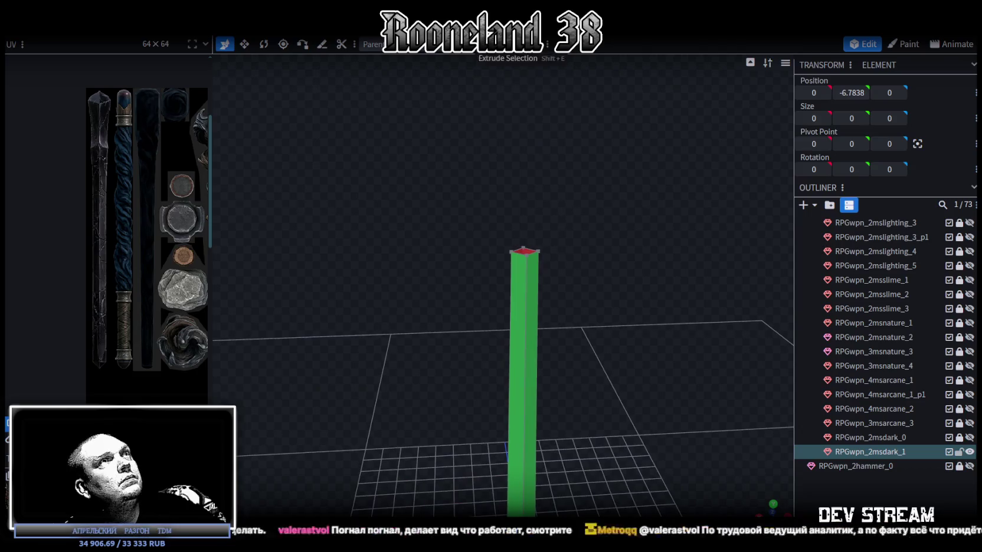
pyautogui.moveTo(546, 314)
pyautogui.mouseDown()
pyautogui.moveTo(581, 335)
pyautogui.moveTo(570, 301)
pyautogui.mouseUp()
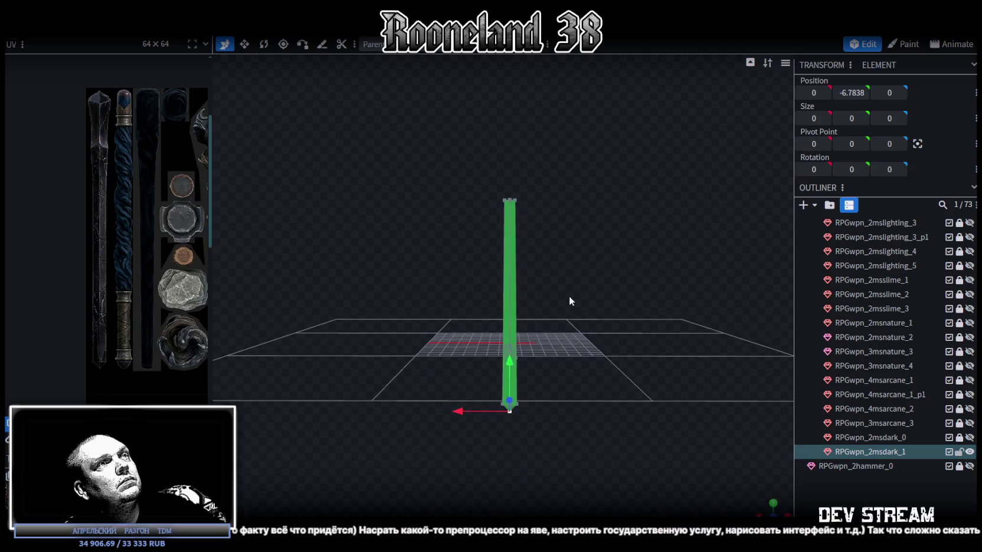
pyautogui.click(512, 366)
pyautogui.moveTo(512, 275); pyautogui.dragTo(506, 203)
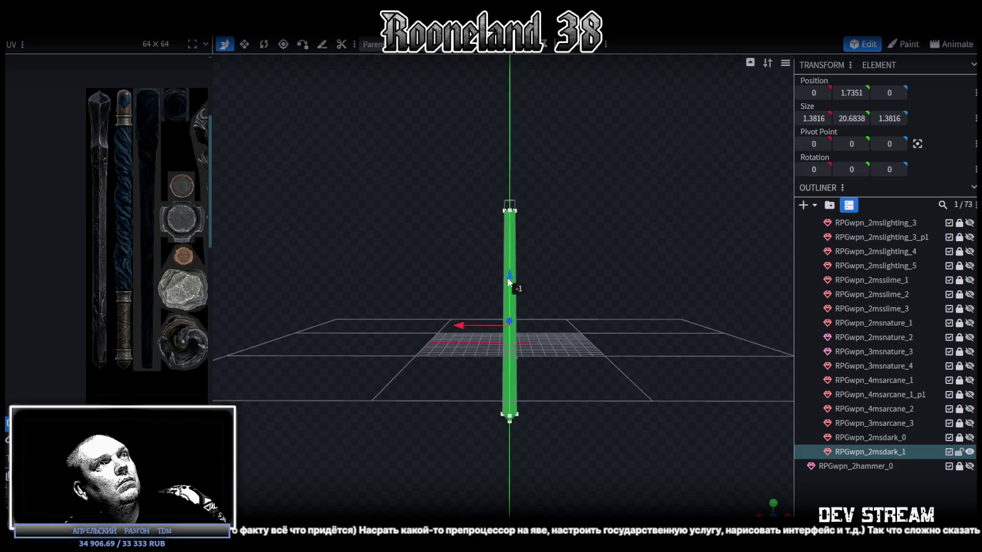
pyautogui.click(502, 200)
pyautogui.moveTo(503, 160); pyautogui.dragTo(506, 131)
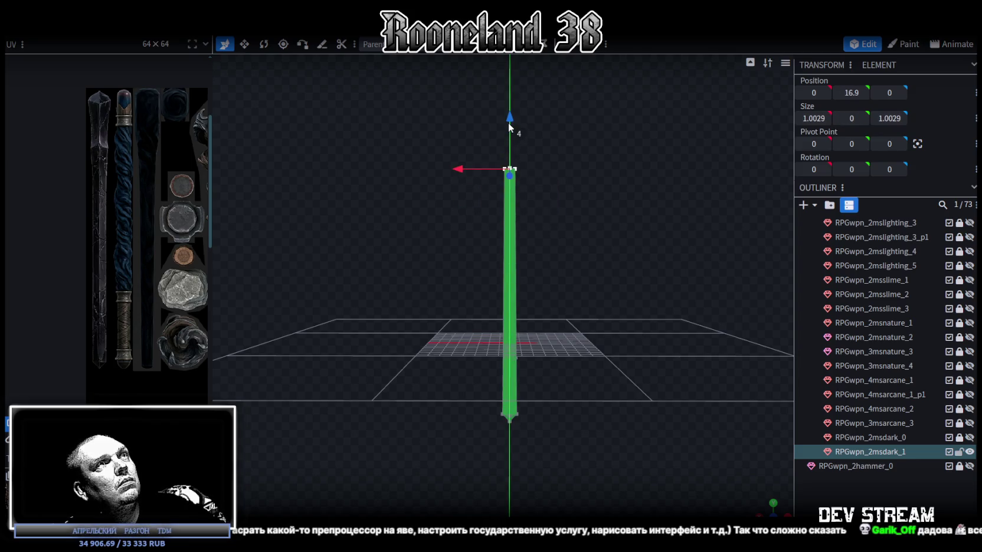
# - Extrude the pole's top face by 1 unit and collapse it into a pointed tip
pyautogui.moveTo(587, 190)
pyautogui.mouseDown()
pyautogui.moveTo(598, 245)
pyautogui.moveTo(580, 274)
pyautogui.moveTo(588, 265)
pyautogui.moveTo(594, 291)
pyautogui.moveTo(594, 203)
pyautogui.moveTo(465, 139)
pyautogui.moveTo(489, 136)
pyautogui.moveTo(575, 226)
pyautogui.moveTo(458, 57)
pyautogui.mouseUp()
pyautogui.press('v')
pyautogui.press('e')
pyautogui.moveTo(520, 169)
pyautogui.mouseDown()
pyautogui.moveTo(624, 333)
pyautogui.moveTo(561, 226)
pyautogui.mouseUp()
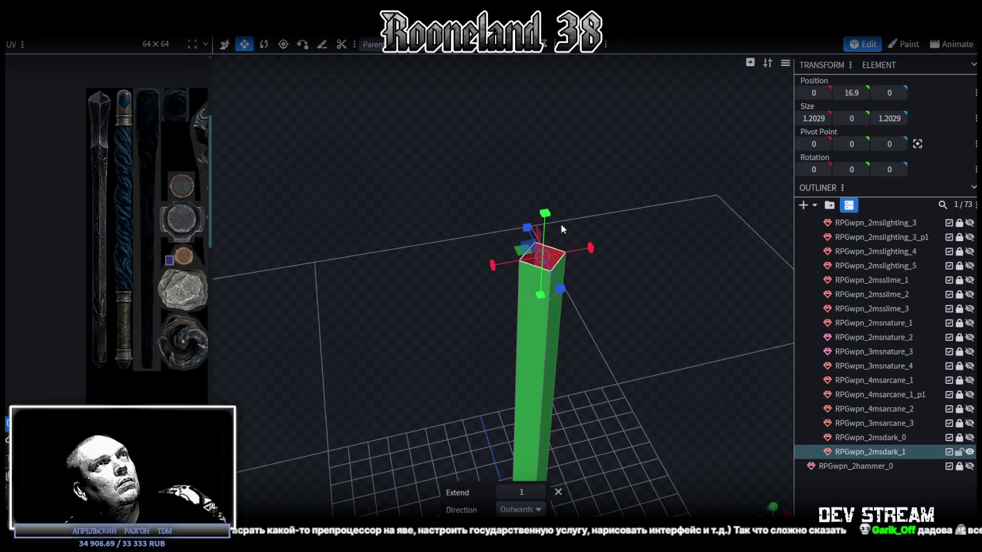
pyautogui.rightClick(565, 256)
pyautogui.click(724, 302)
# - Lower the pole's tip vertex from 16.9 to 16.4
pyautogui.moveTo(653, 311); pyautogui.dragTo(632, 268)
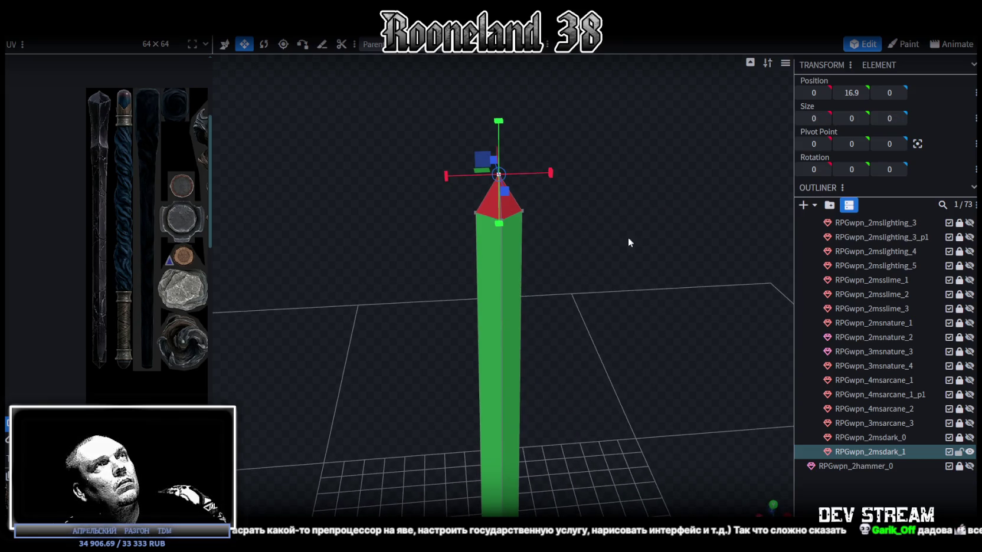
pyautogui.click(439, 49)
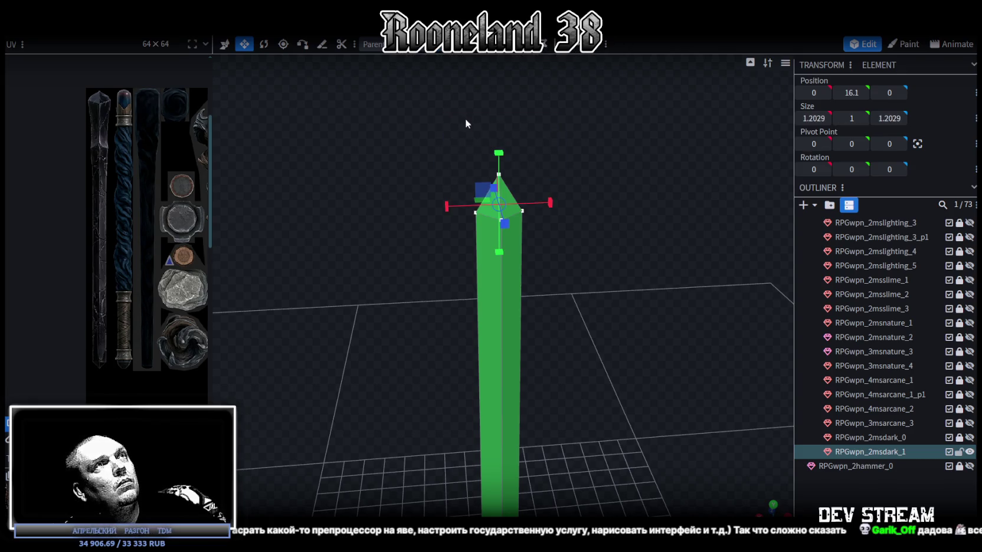
pyautogui.moveTo(449, 116); pyautogui.dragTo(544, 181)
pyautogui.press('v')
pyautogui.moveTo(503, 126); pyautogui.dragTo(500, 147)
pyautogui.moveTo(595, 241)
pyautogui.mouseDown()
pyautogui.moveTo(579, 199)
pyautogui.moveTo(452, 52)
pyautogui.mouseUp()
pyautogui.scroll(-3, 579, 199)
pyautogui.hotkey('ctrl', 'a')
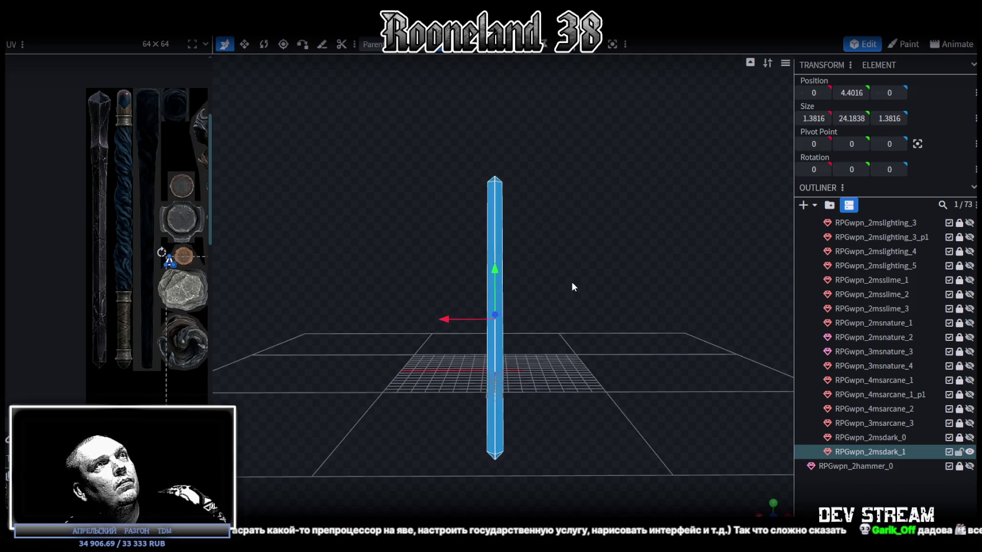
# - In front orthographic view, move the pole's UV island to the atlas's upper left and widen the UV editor
pyautogui.press('KP_1')
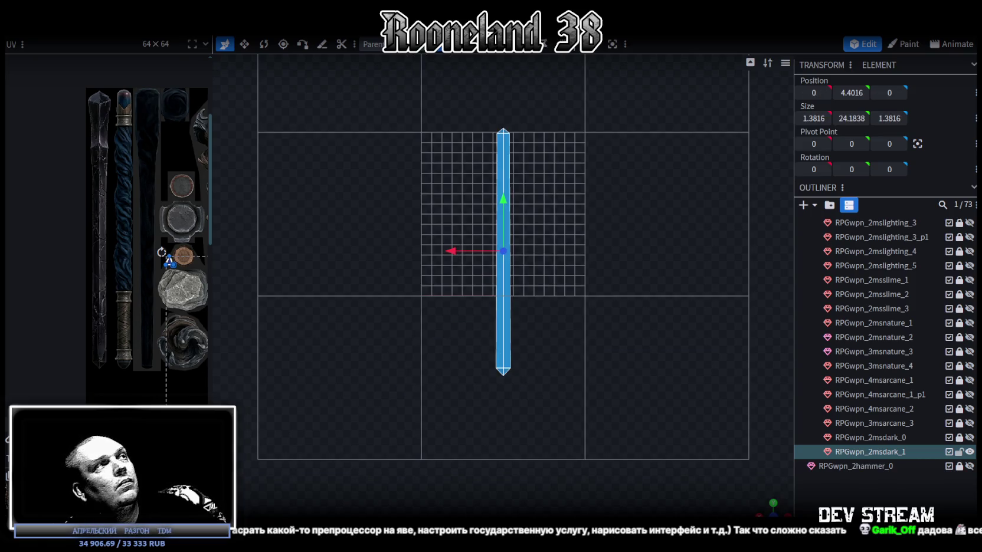
pyautogui.scroll(-3, 191, 336)
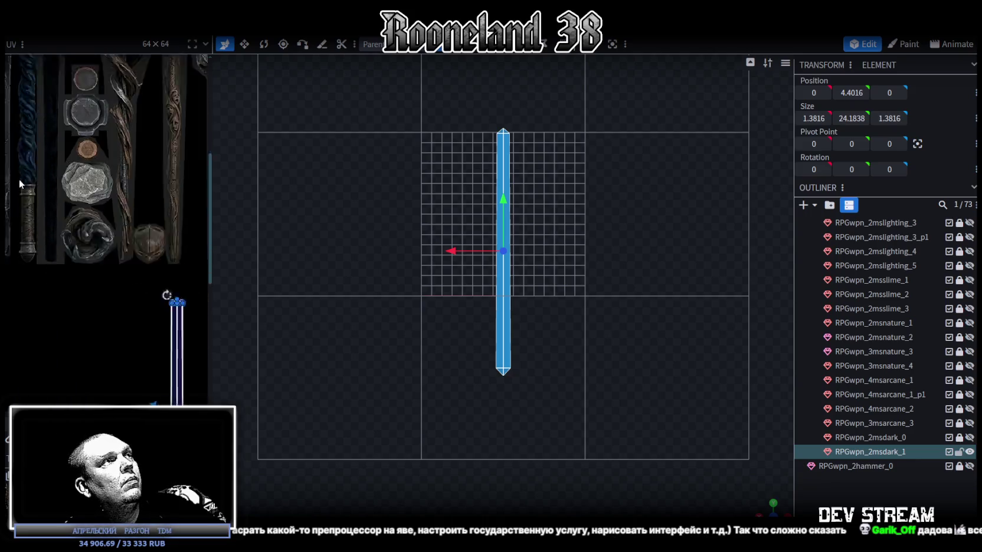
pyautogui.moveTo(59, 237); pyautogui.dragTo(154, 307, button='middle')
pyautogui.moveTo(159, 308); pyautogui.dragTo(28, 99)
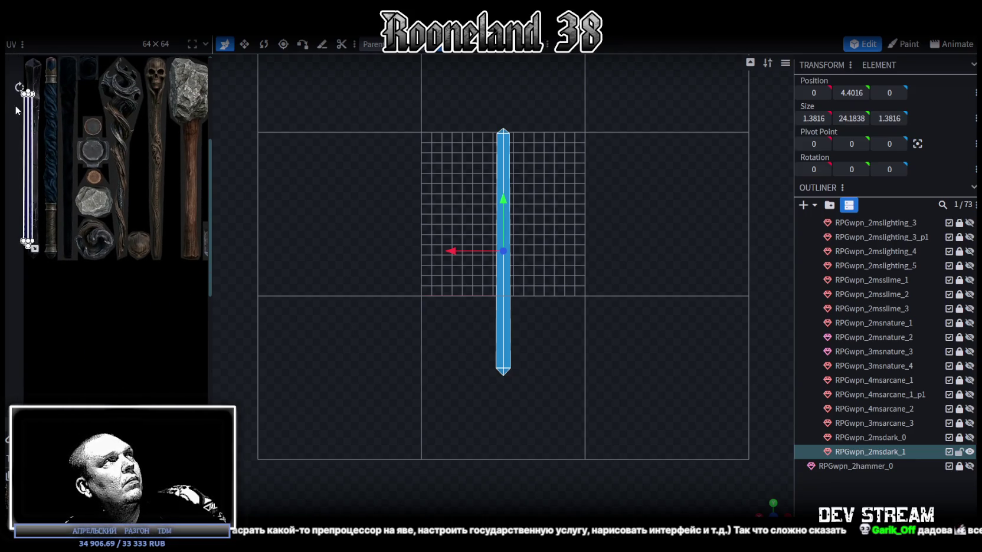
pyautogui.moveTo(90, 163); pyautogui.dragTo(117, 207, button='middle')
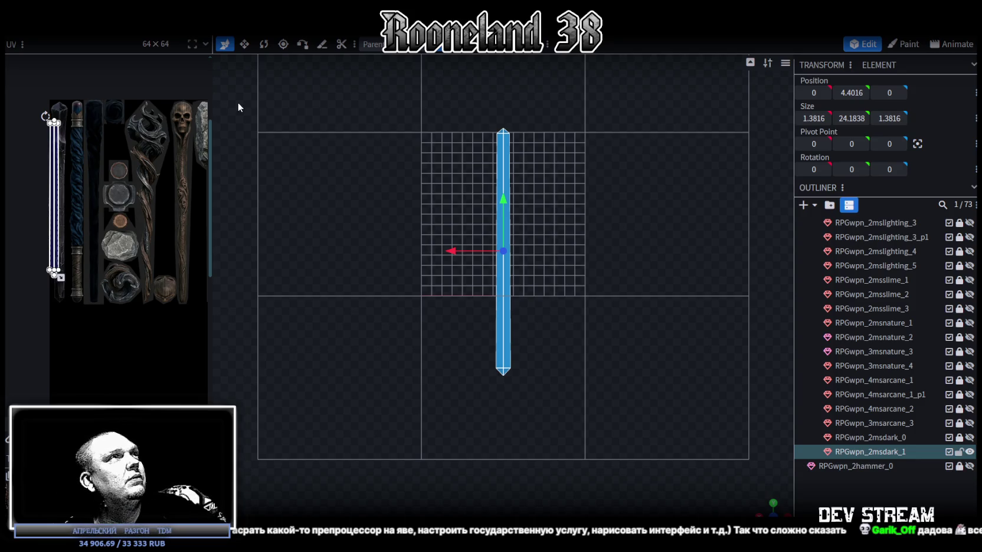
pyautogui.moveTo(215, 106); pyautogui.dragTo(411, 112)
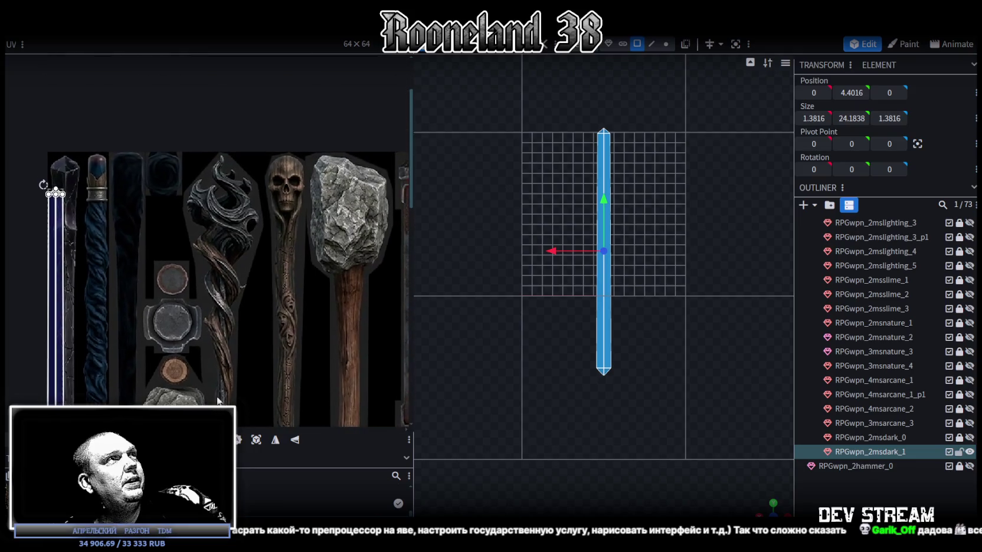
# - Move and resize the pole's UV strip to fit along the crystal texture
pyautogui.scroll(3, 25, 155)
pyautogui.scroll(3, 25, 155)
pyautogui.moveTo(132, 286); pyautogui.dragTo(139, 196)
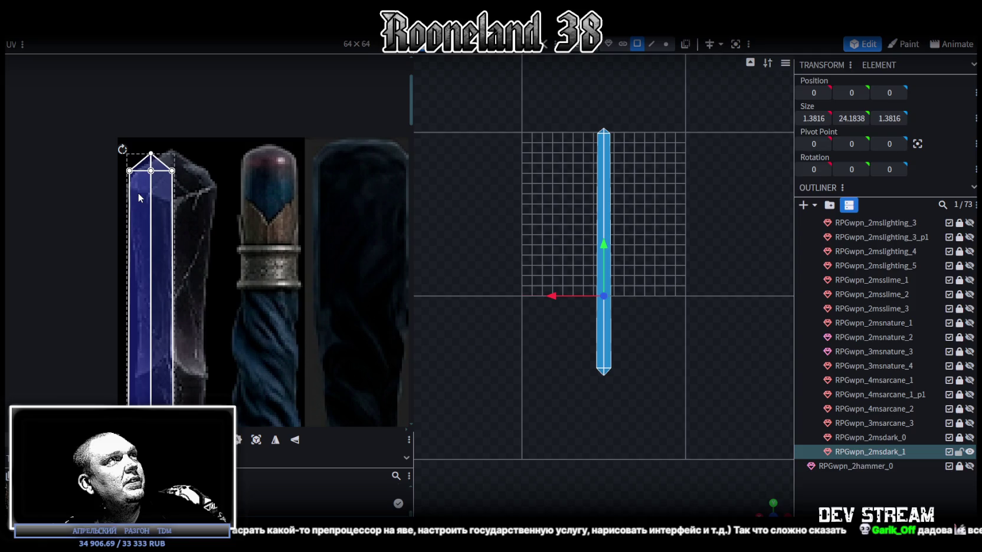
pyautogui.scroll(-3, 140, 196)
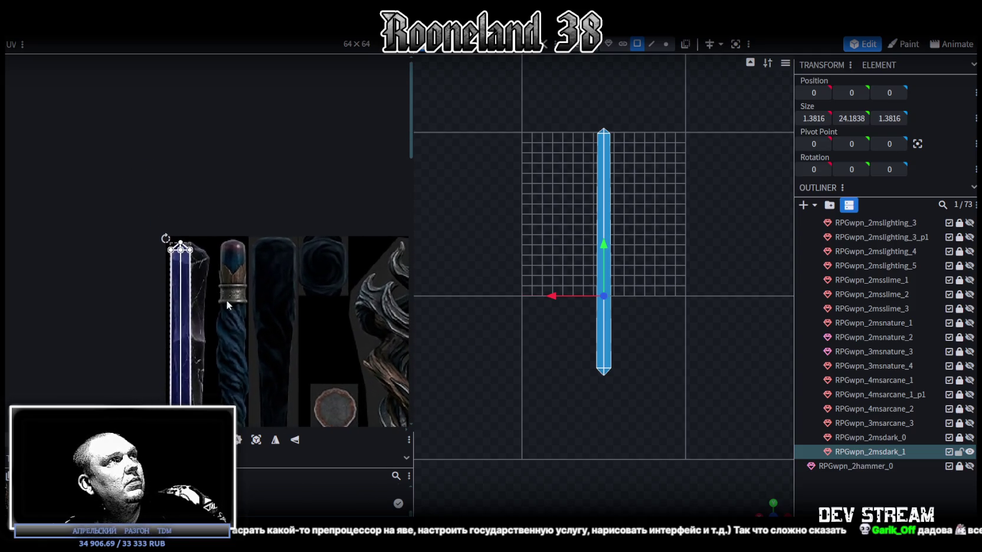
pyautogui.scroll(4, 178, 283)
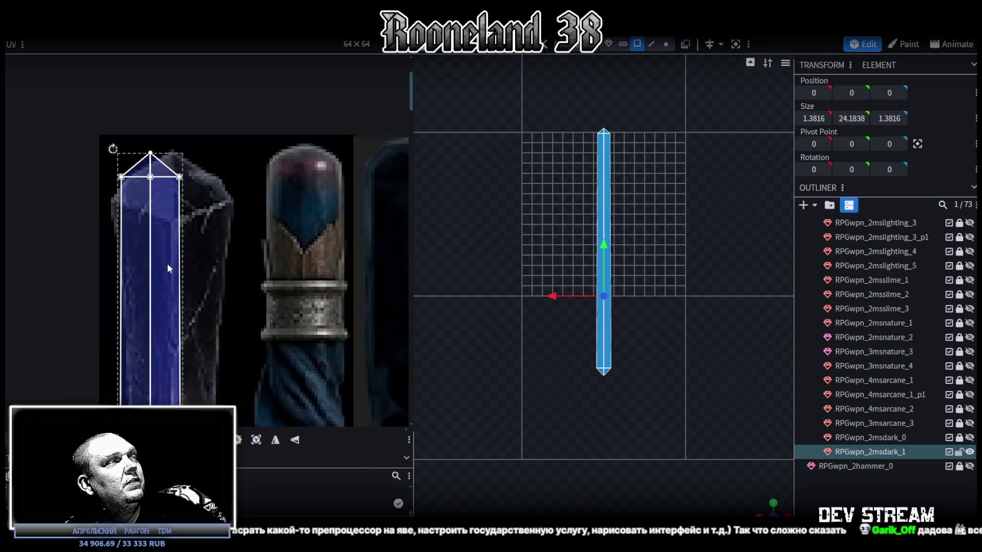
pyautogui.scroll(-3, 167, 263)
pyautogui.scroll(2, 229, 335)
pyautogui.moveTo(262, 331); pyautogui.dragTo(239, 140, button='middle')
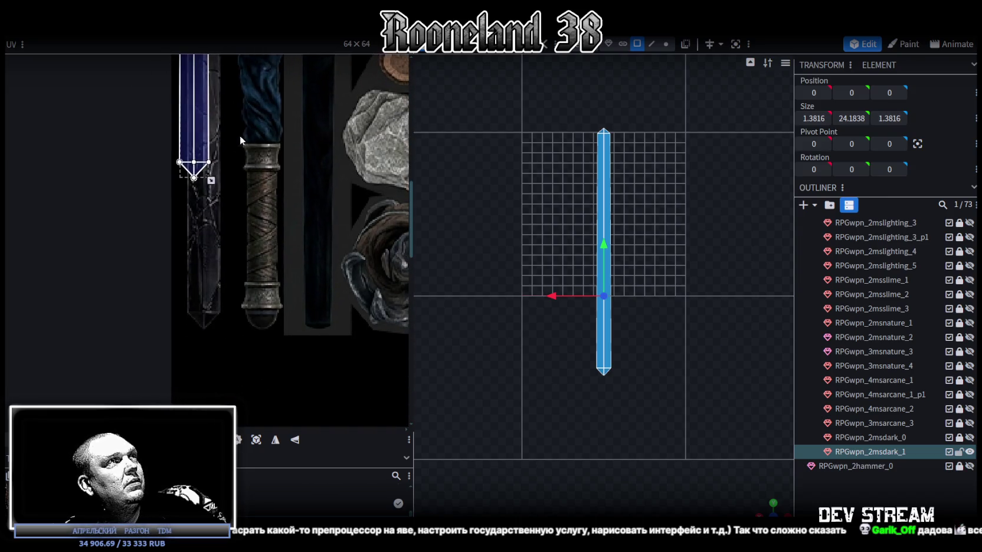
pyautogui.moveTo(211, 180); pyautogui.dragTo(223, 211)
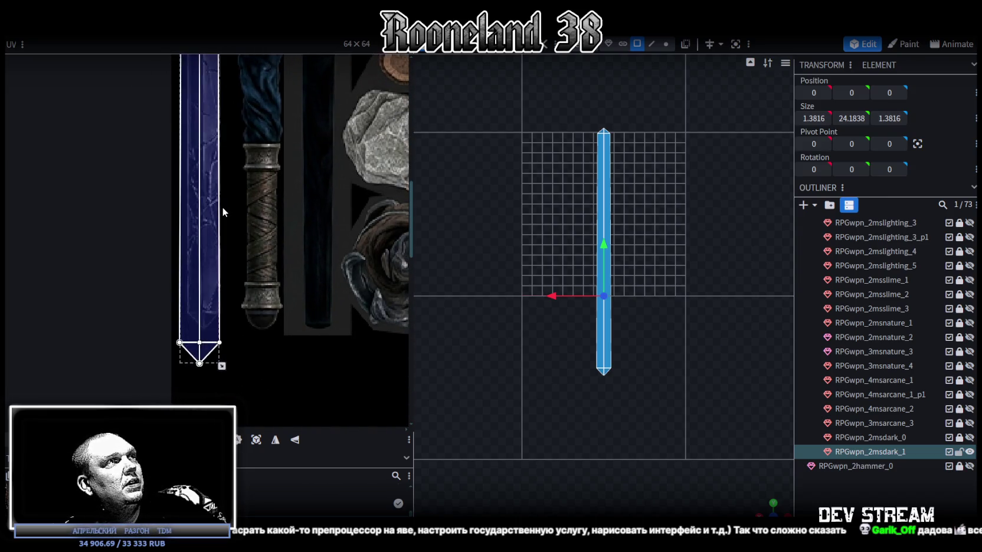
pyautogui.scroll(3, 215, 325)
pyautogui.scroll(2, 217, 347)
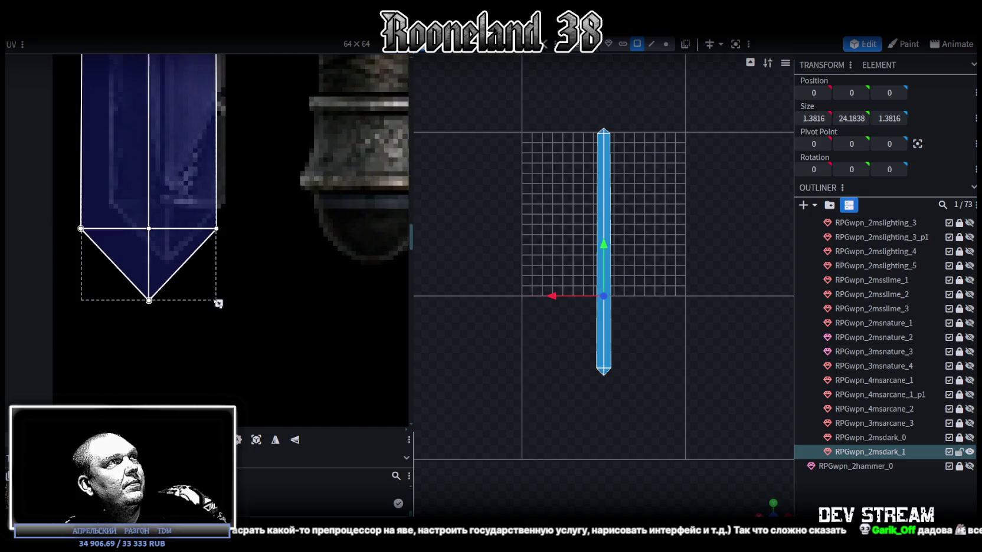
pyautogui.moveTo(219, 304)
pyautogui.mouseDown()
pyautogui.moveTo(221, 272)
pyautogui.moveTo(203, 265)
pyautogui.mouseUp()
pyautogui.moveTo(158, 160); pyautogui.dragTo(186, 158)
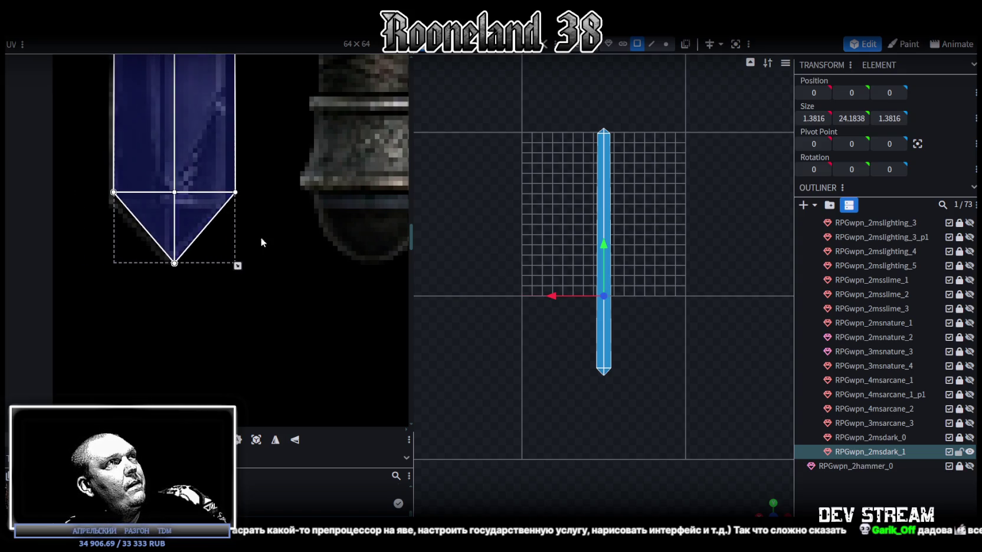
pyautogui.moveTo(237, 266); pyautogui.dragTo(223, 267)
pyautogui.scroll(3, 146, 201)
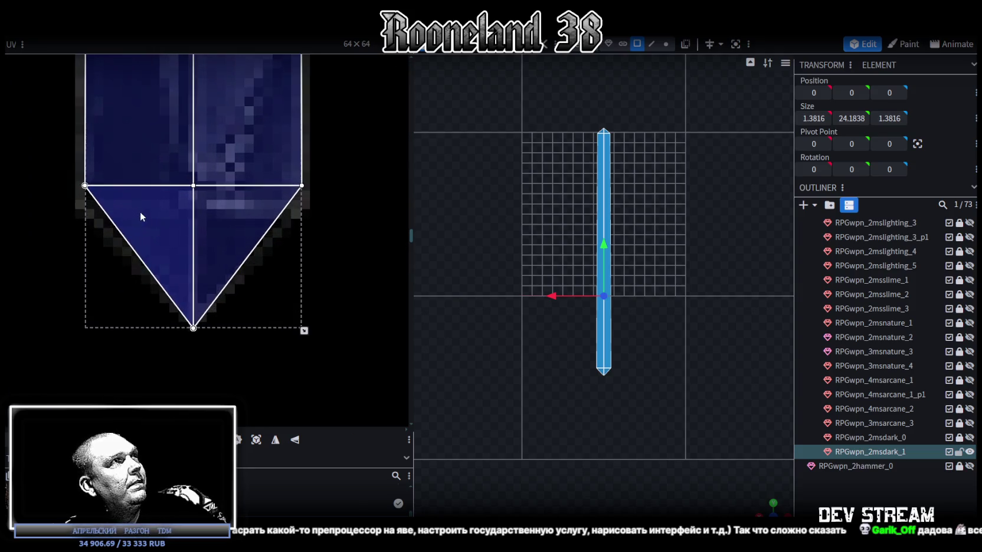
pyautogui.moveTo(150, 212); pyautogui.dragTo(144, 212)
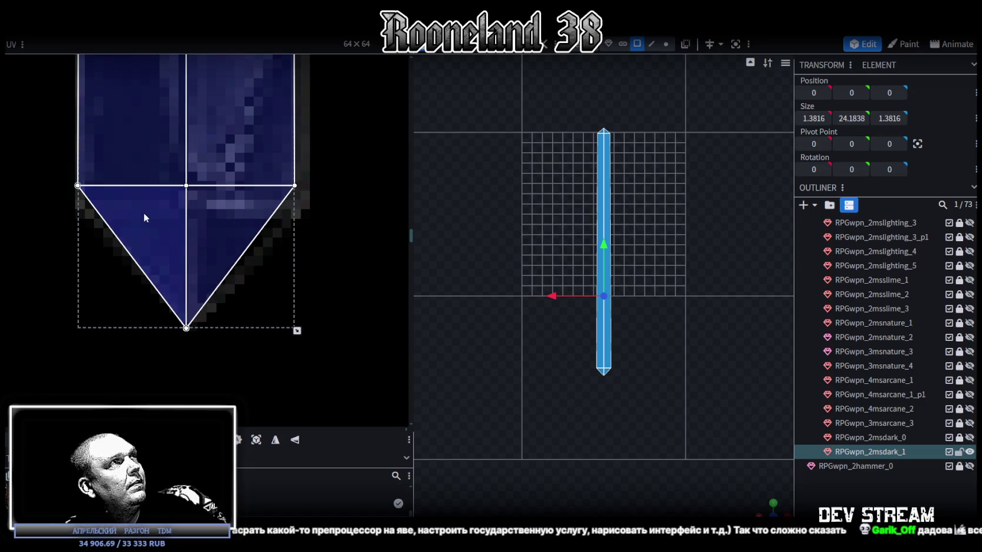
pyautogui.moveTo(299, 331); pyautogui.dragTo(308, 330)
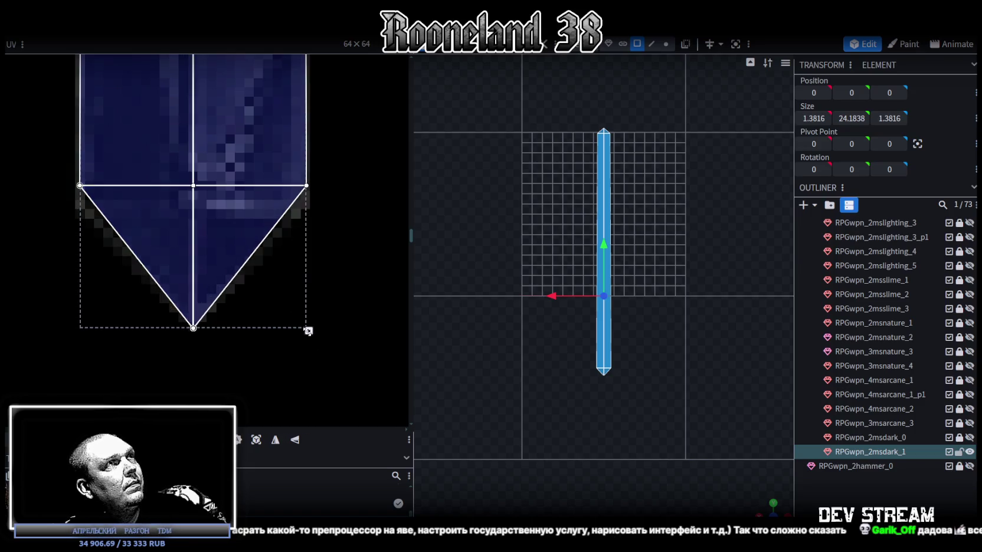
# - Nudge the tip face's upper UV edge down and its bottom point up one step
pyautogui.click(193, 329)
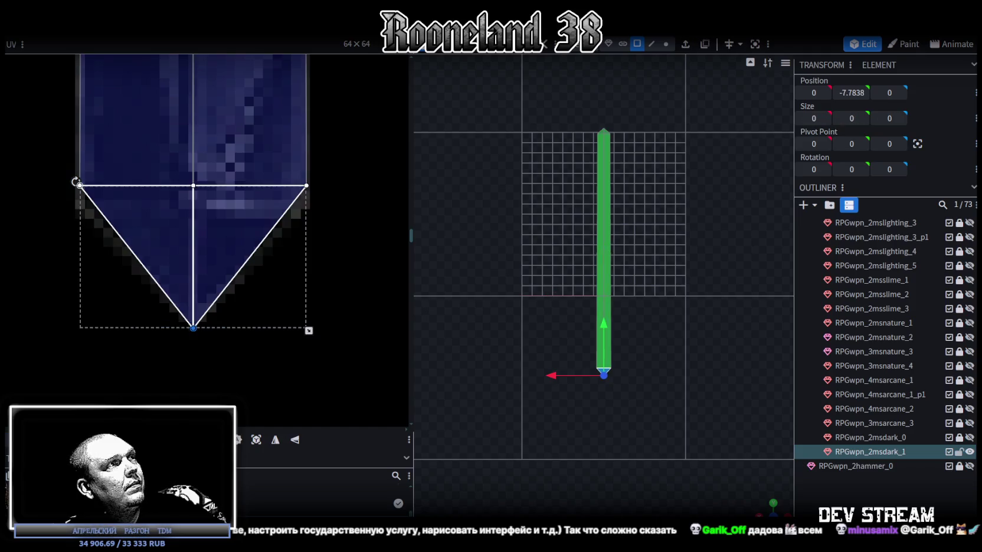
pyautogui.click(108, 172)
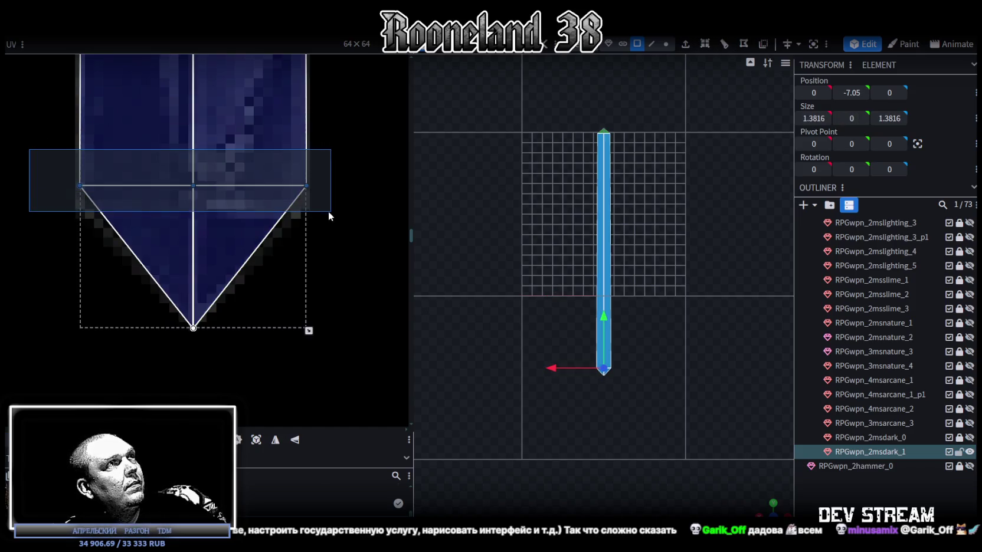
pyautogui.press('Down')
pyautogui.press('Down')
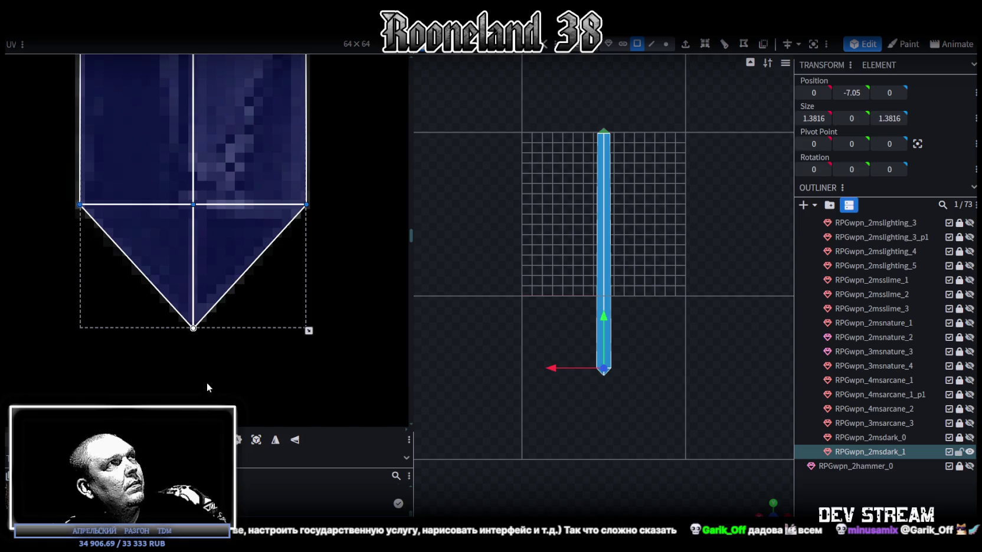
pyautogui.moveTo(165, 365); pyautogui.dragTo(230, 329)
pyautogui.press('Up')
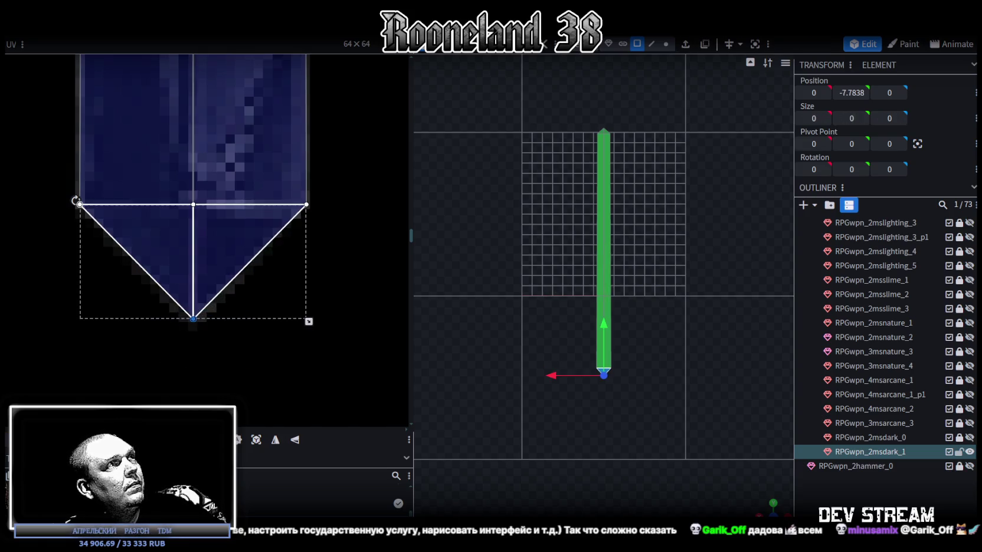
# - Raise the staff's pointed tip vertex by 0.1 in vertex mode
pyautogui.scroll(2, 614, 318)
pyautogui.scroll(2, 675, 251)
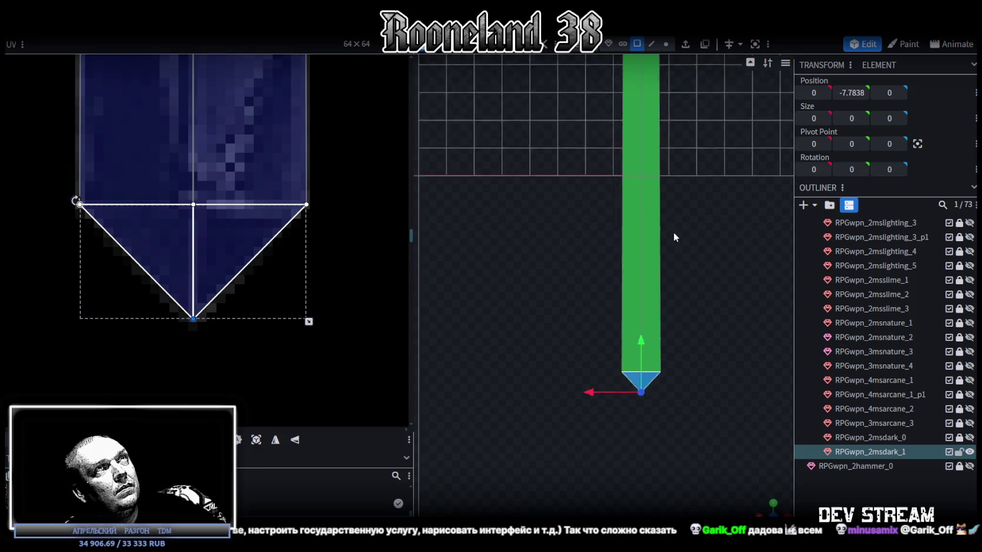
pyautogui.click(666, 44)
pyautogui.scroll(1, 685, 337)
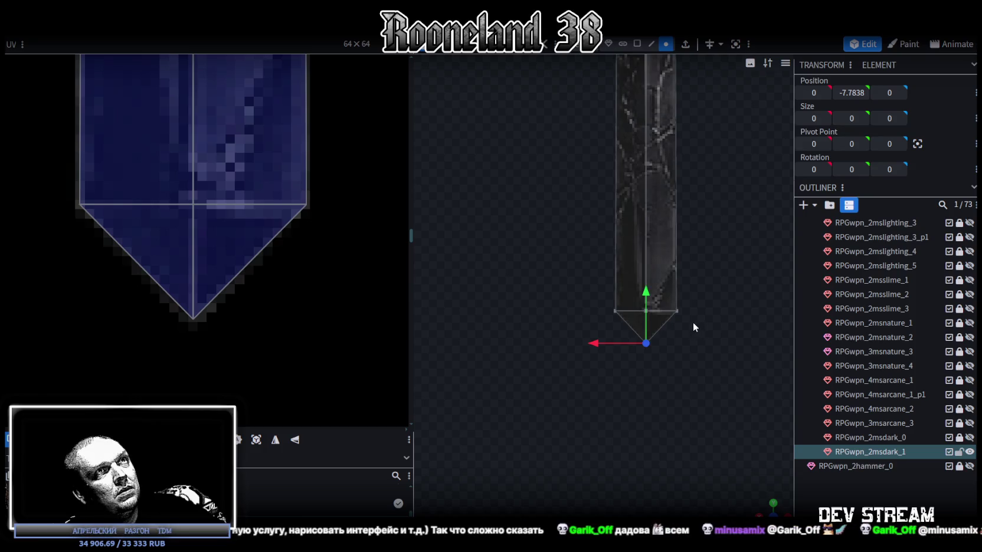
pyautogui.moveTo(693, 322); pyautogui.dragTo(648, 303, button='right')
pyautogui.moveTo(602, 266); pyautogui.dragTo(602, 262)
pyautogui.click(776, 434)
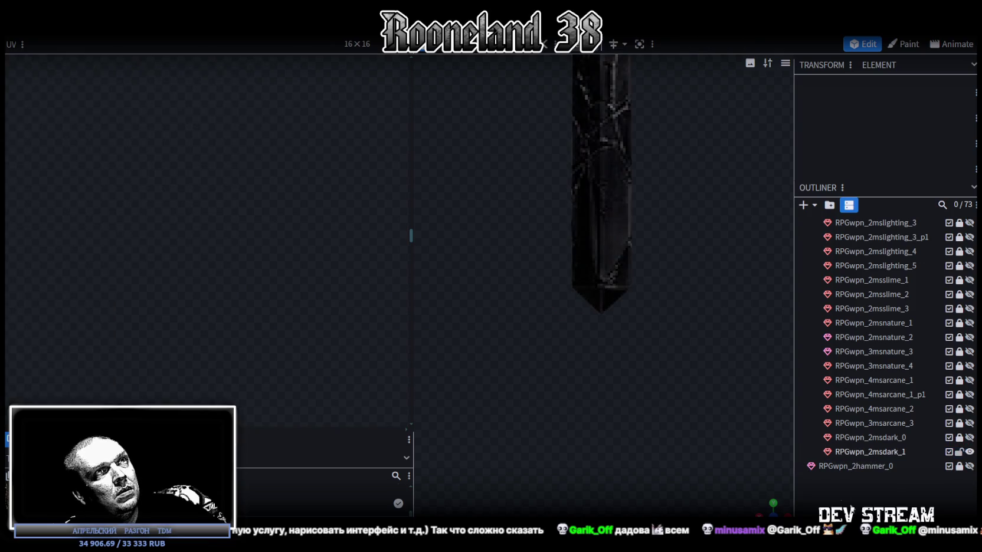
# - Add a single loop cut across the RPGwpn_2msdark_1 shaft at offset 15.9751
pyautogui.click(613, 248)
pyautogui.scroll(-2, 256, 182)
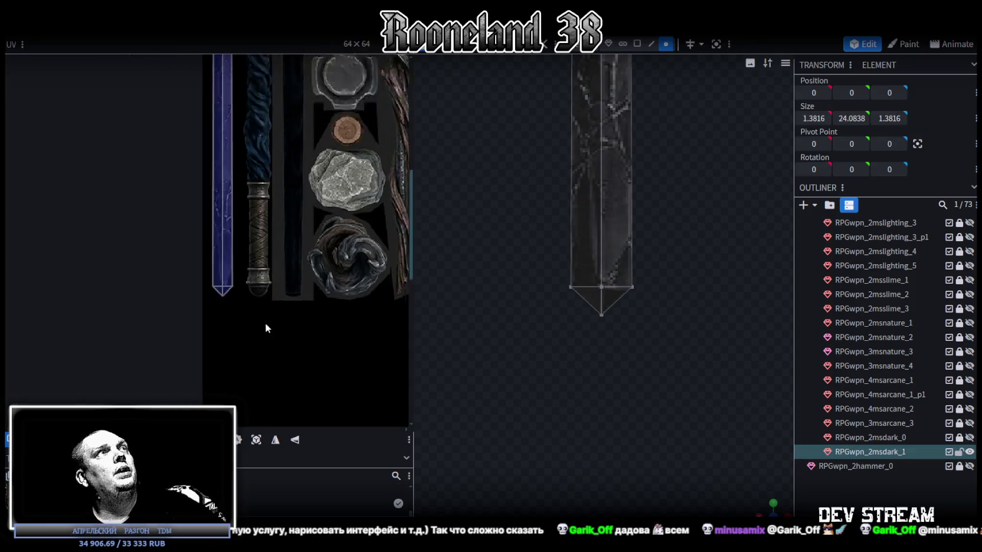
pyautogui.scroll(-2, 263, 300)
pyautogui.scroll(-2, 256, 234)
pyautogui.scroll(-2, 649, 365)
pyautogui.scroll(-2, 625, 384)
pyautogui.scroll(-2, 616, 349)
pyautogui.scroll(-1, 616, 354)
pyautogui.scroll(1, 649, 265)
pyautogui.click(651, 43)
pyautogui.click(616, 190)
pyautogui.click(594, 217)
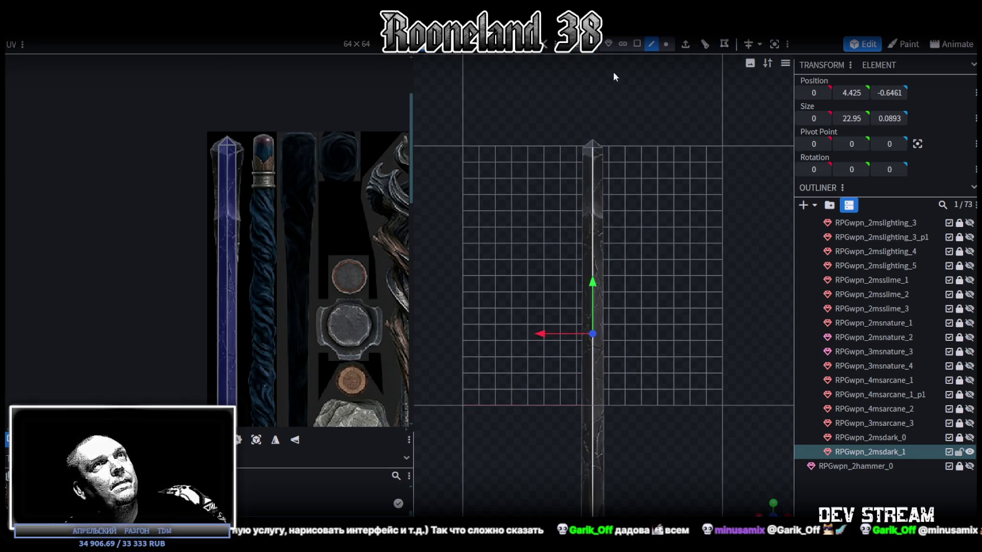
pyautogui.click(704, 44)
# - Slide the loop cut to offset about 1.75, just under the shaft's pointed tip
pyautogui.moveTo(618, 510); pyautogui.dragTo(655, 510)
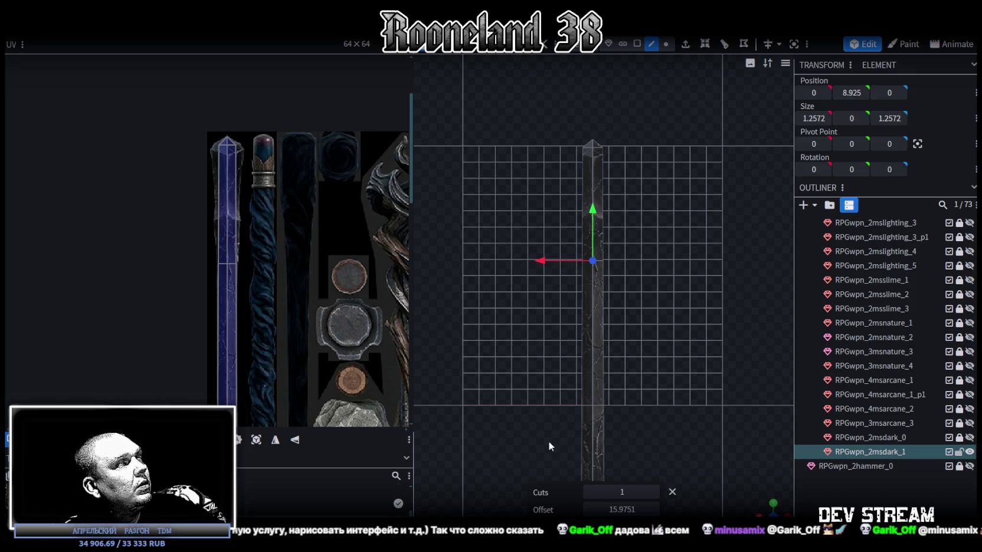
pyautogui.click(593, 180)
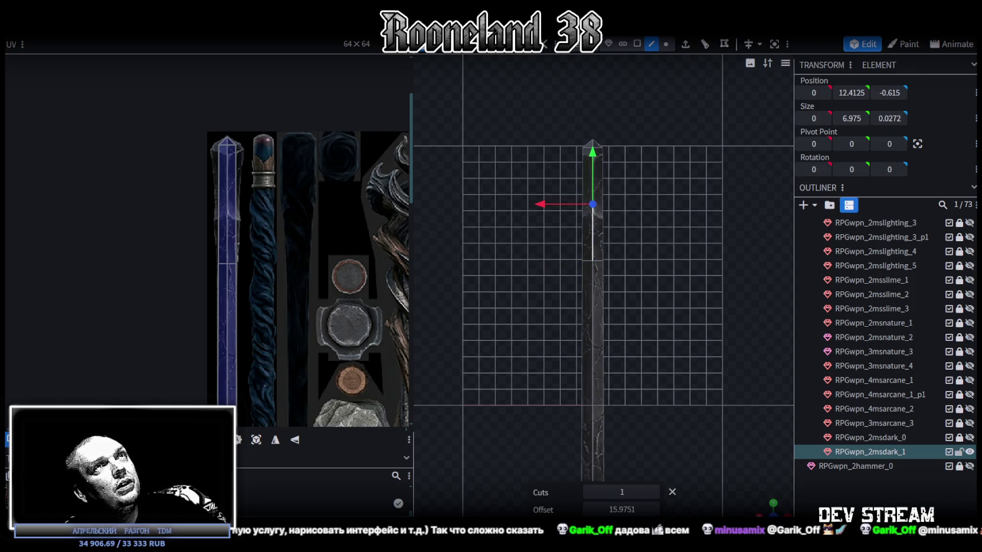
pyautogui.moveTo(622, 509); pyautogui.dragTo(616, 509)
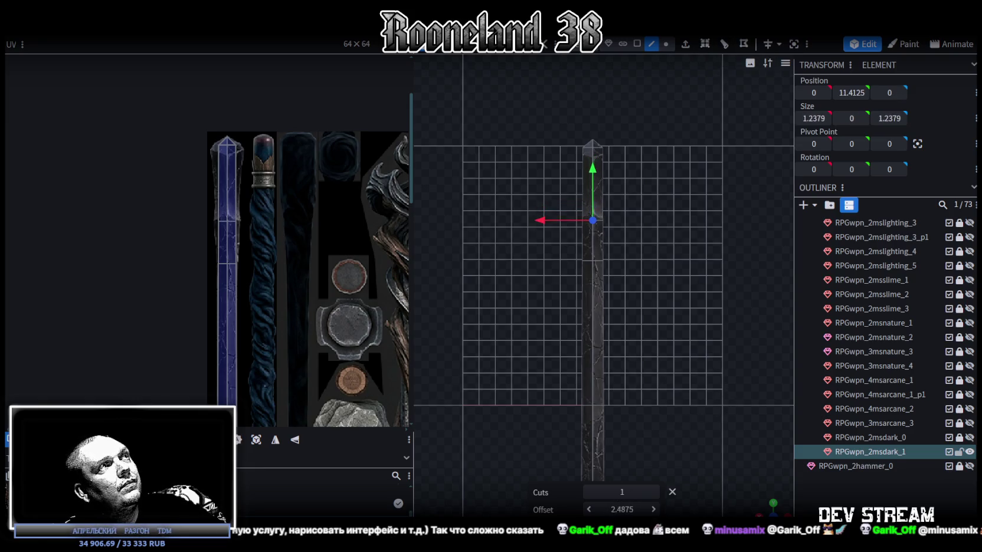
pyautogui.moveTo(623, 510); pyautogui.dragTo(628, 509)
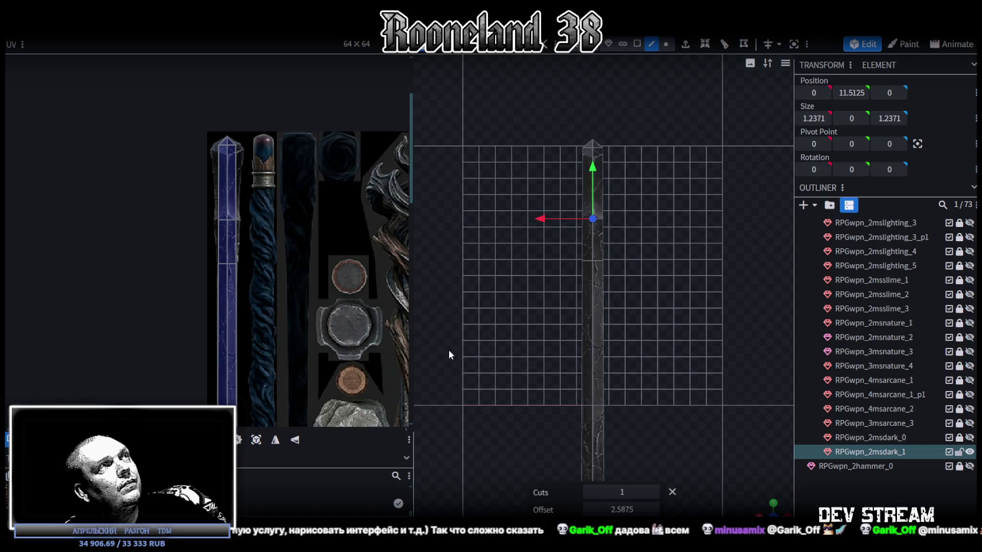
pyautogui.click(596, 159)
pyautogui.click(732, 38)
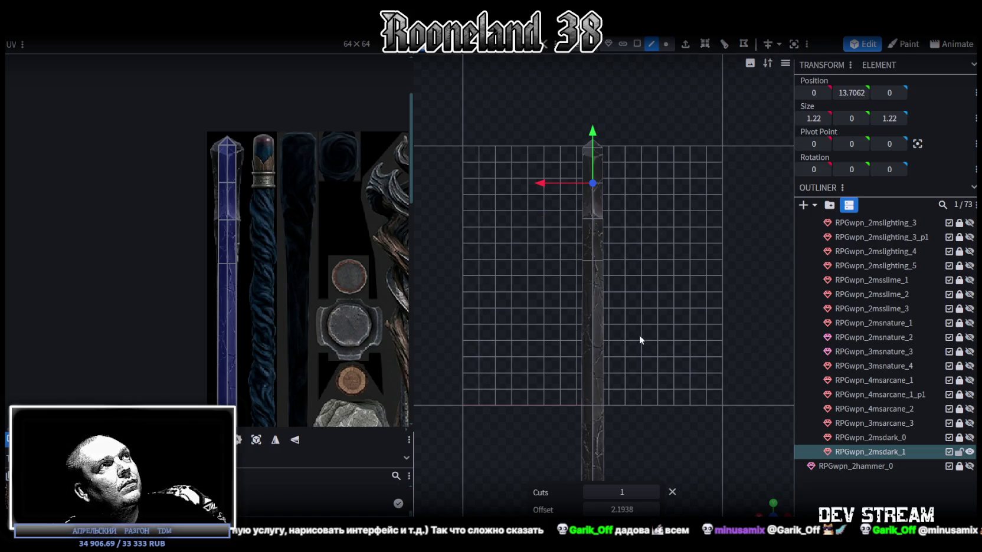
pyautogui.moveTo(622, 510); pyautogui.dragTo(611, 509)
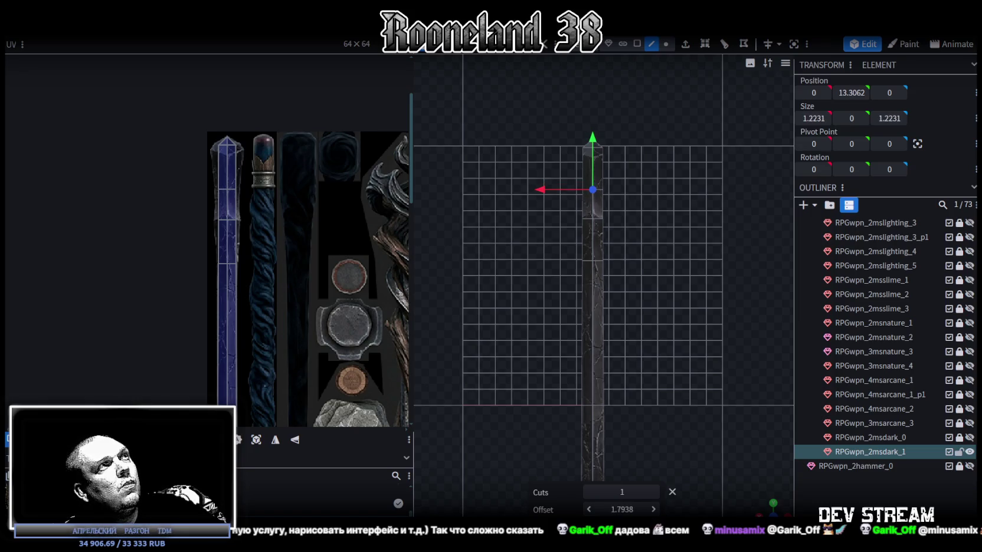
pyautogui.moveTo(623, 509)
pyautogui.mouseDown()
pyautogui.moveTo(635, 509)
pyautogui.moveTo(591, 509)
pyautogui.mouseUp()
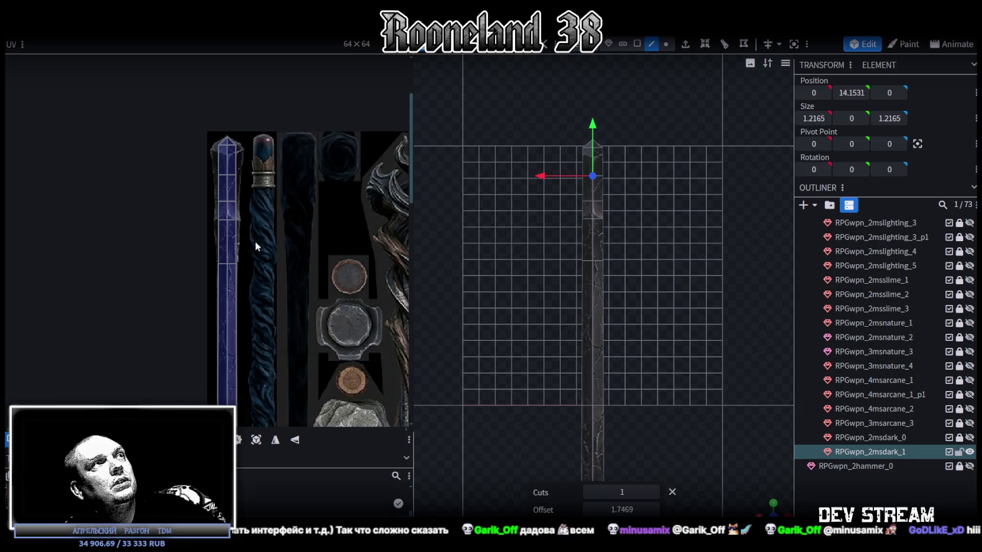
pyautogui.scroll(3, 261, 243)
pyautogui.scroll(2, 257, 227)
# - Pull the middle UV vertices outward on both mirrored shaft faces
pyautogui.scroll(-2, 306, 213)
pyautogui.scroll(-2, 308, 183)
pyautogui.scroll(3, 283, 277)
pyautogui.scroll(1, 307, 272)
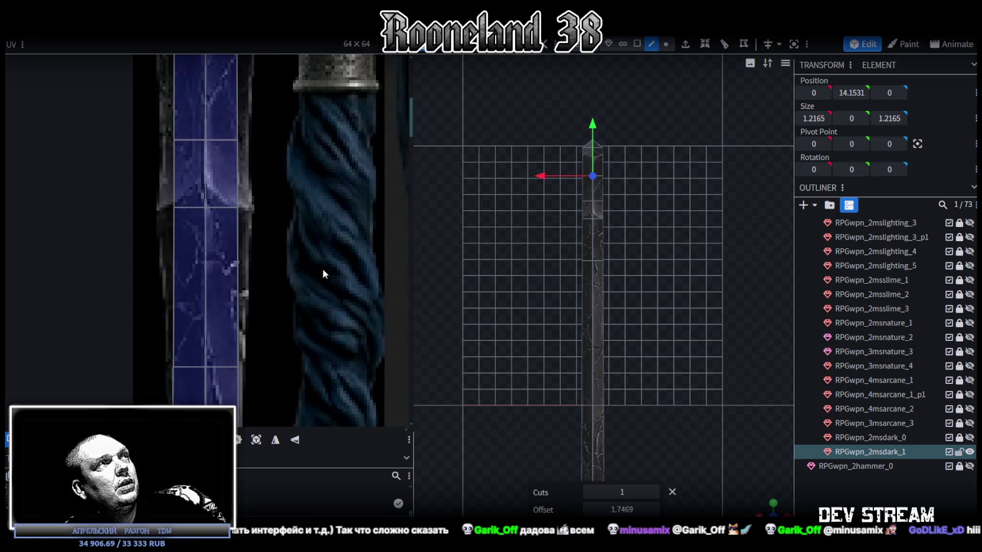
pyautogui.moveTo(312, 274); pyautogui.dragTo(365, 272, button='middle')
pyautogui.click(238, 222)
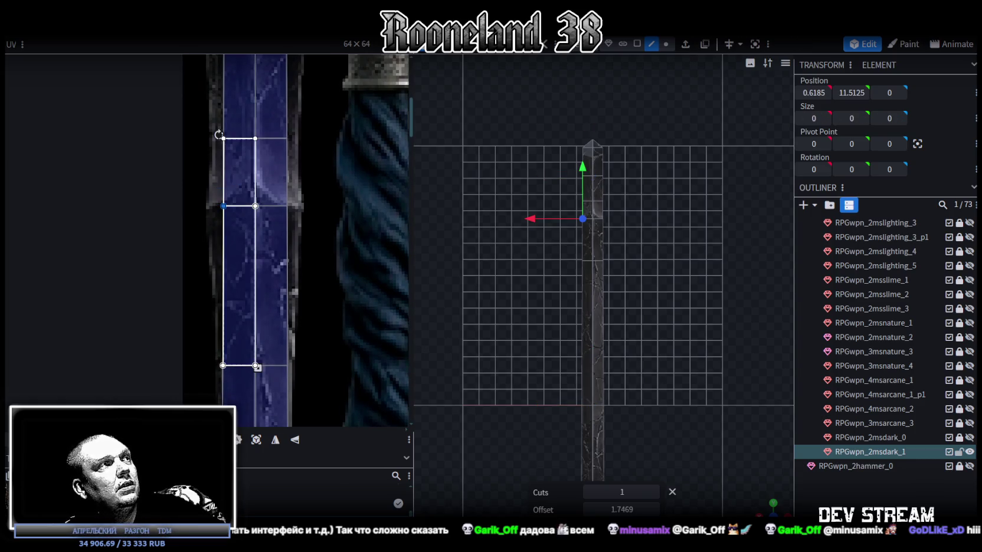
pyautogui.moveTo(223, 206); pyautogui.dragTo(212, 206)
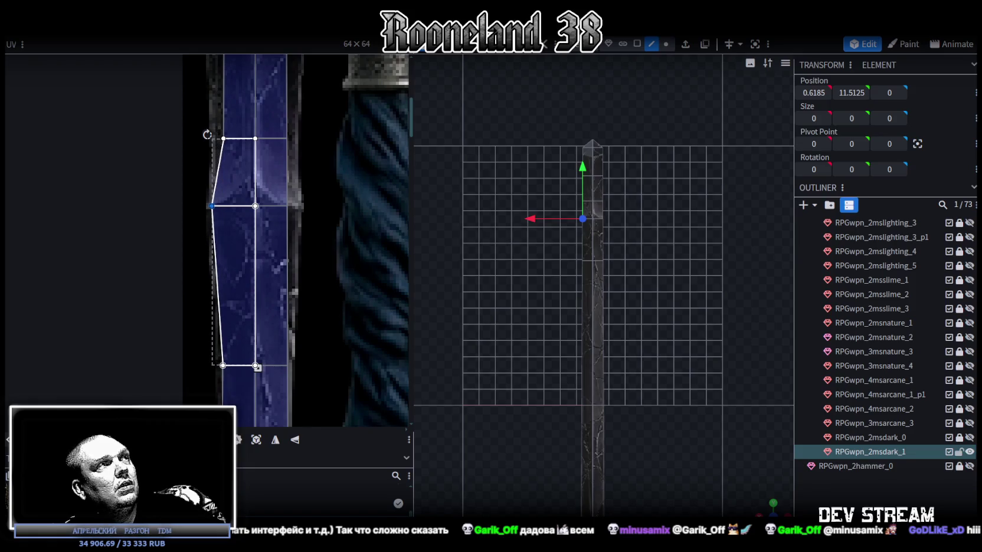
pyautogui.click(290, 208)
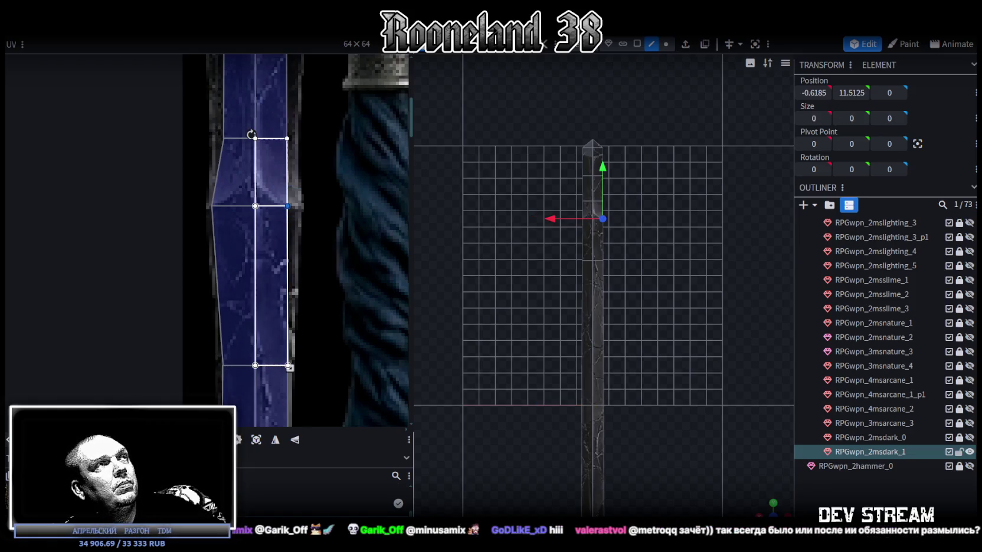
pyautogui.moveTo(290, 206); pyautogui.dragTo(300, 206)
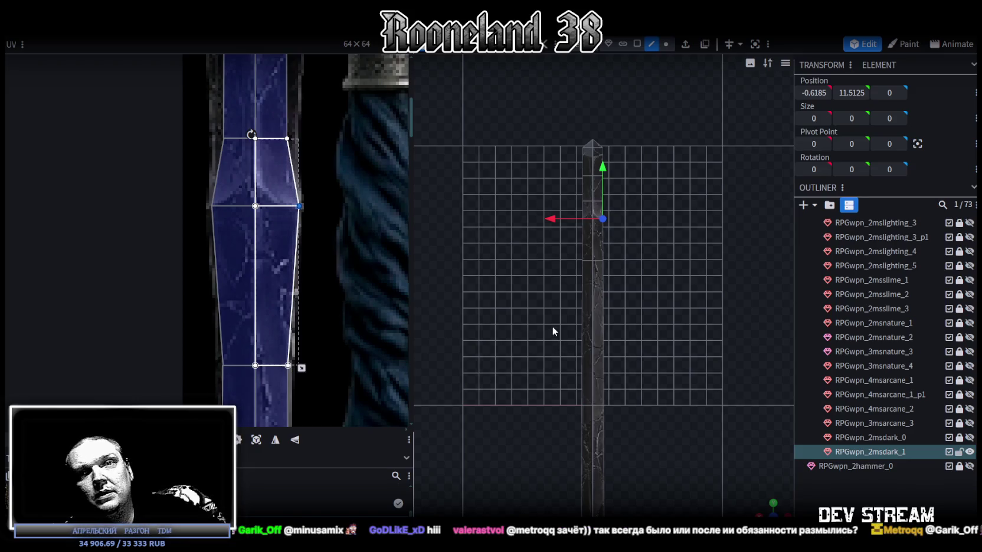
# - Box-select the new loop in the viewport and scale it on X to 1.8371
pyautogui.scroll(2, 596, 282)
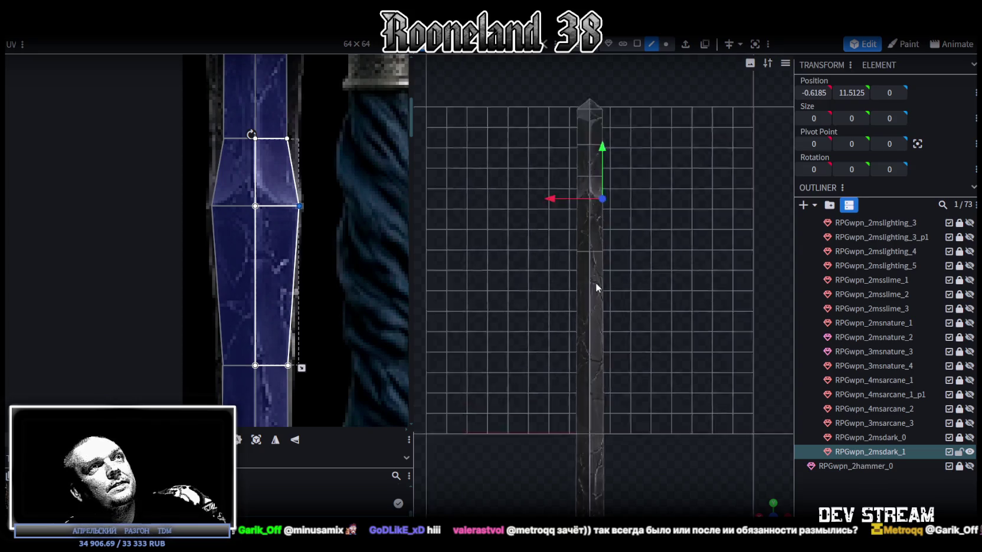
pyautogui.scroll(2, 602, 267)
pyautogui.scroll(1, 614, 354)
pyautogui.moveTo(622, 432); pyautogui.dragTo(634, 515, button='right')
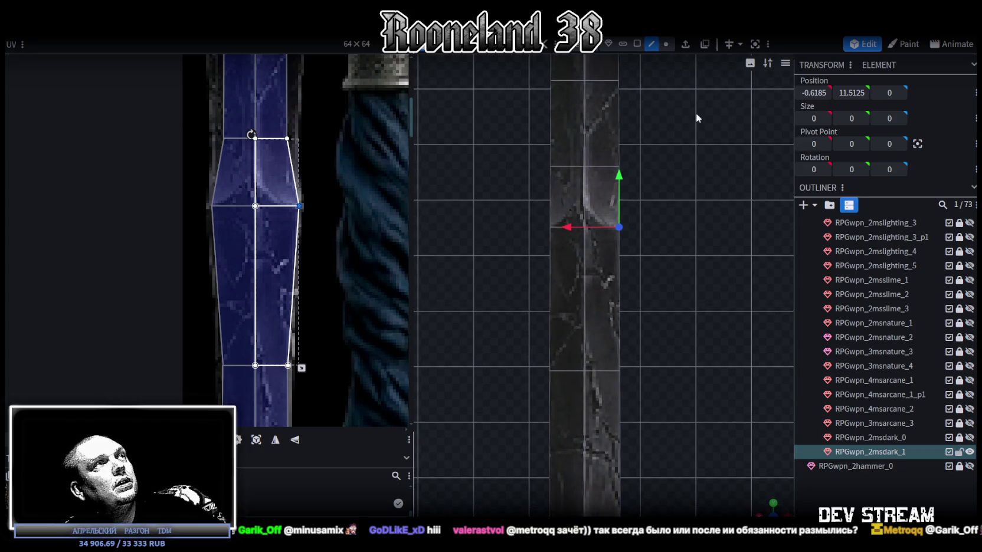
pyautogui.moveTo(524, 208)
pyautogui.mouseDown()
pyautogui.moveTo(663, 249)
pyautogui.moveTo(710, 400)
pyautogui.mouseUp()
pyautogui.moveTo(687, 359)
pyautogui.mouseDown()
pyautogui.moveTo(714, 389)
pyautogui.moveTo(668, 403)
pyautogui.moveTo(628, 356)
pyautogui.moveTo(715, 363)
pyautogui.moveTo(779, 337)
pyautogui.moveTo(644, 221)
pyautogui.moveTo(657, 220)
pyautogui.moveTo(670, 263)
pyautogui.moveTo(696, 261)
pyautogui.mouseUp()
pyautogui.moveTo(634, 225); pyautogui.dragTo(626, 225)
pyautogui.moveTo(684, 231)
pyautogui.mouseDown()
pyautogui.moveTo(689, 247)
pyautogui.moveTo(540, 262)
pyautogui.moveTo(537, 244)
pyautogui.moveTo(687, 248)
pyautogui.moveTo(688, 221)
pyautogui.moveTo(684, 314)
pyautogui.moveTo(807, 283)
pyautogui.moveTo(719, 263)
pyautogui.moveTo(663, 266)
pyautogui.moveTo(657, 277)
pyautogui.moveTo(552, 255)
pyautogui.mouseUp()
pyautogui.scroll(-3, 531, 262)
pyautogui.moveTo(273, 183); pyautogui.dragTo(271, 340, button='middle')
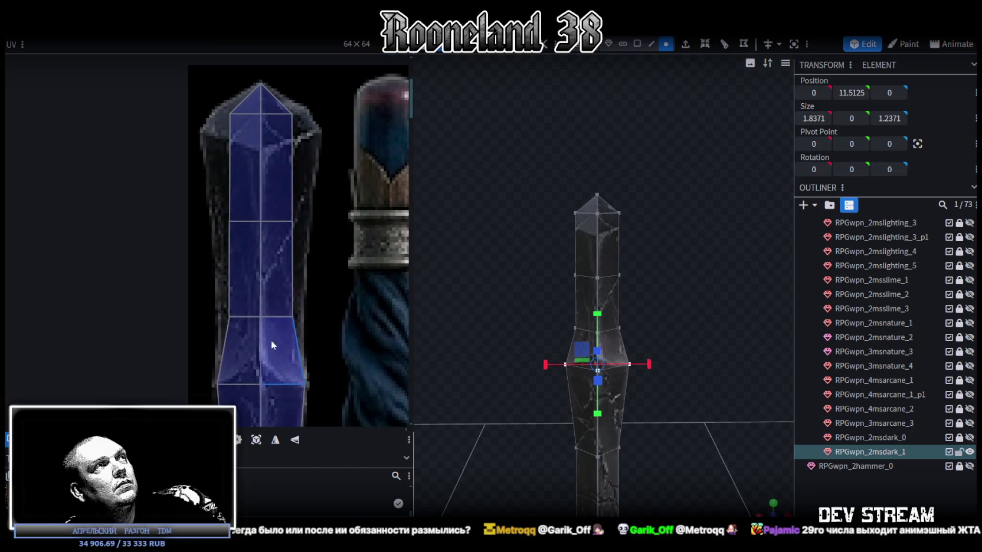
# - Push the upper shaft faces' side UV points outward on both mirrored sides
pyautogui.click(229, 317)
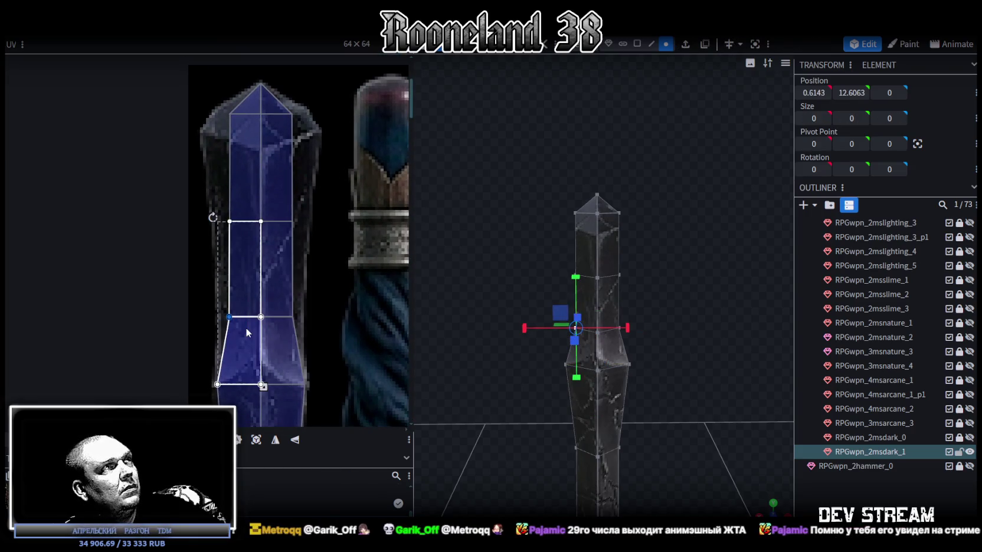
pyautogui.moveTo(223, 317); pyautogui.dragTo(220, 316)
pyautogui.click(292, 317)
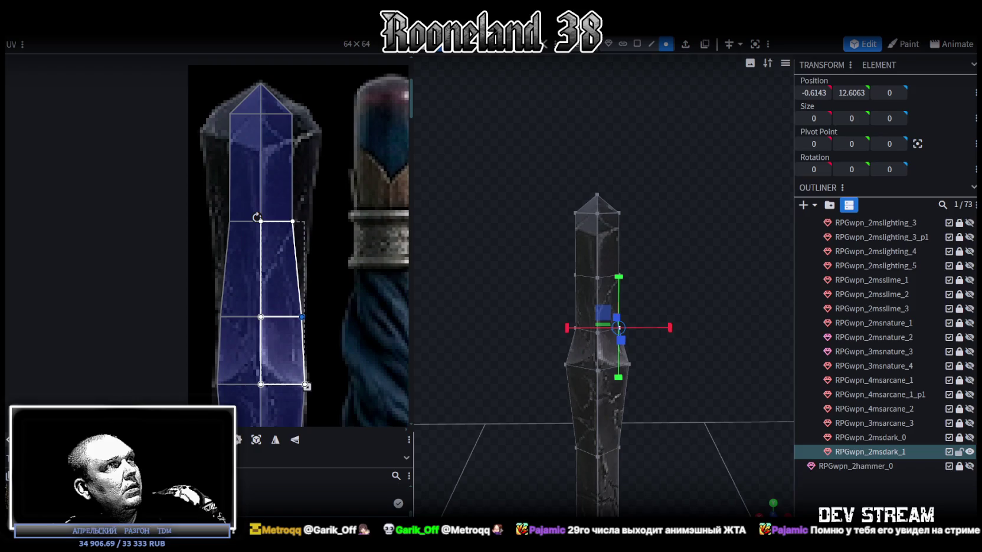
pyautogui.click(229, 221)
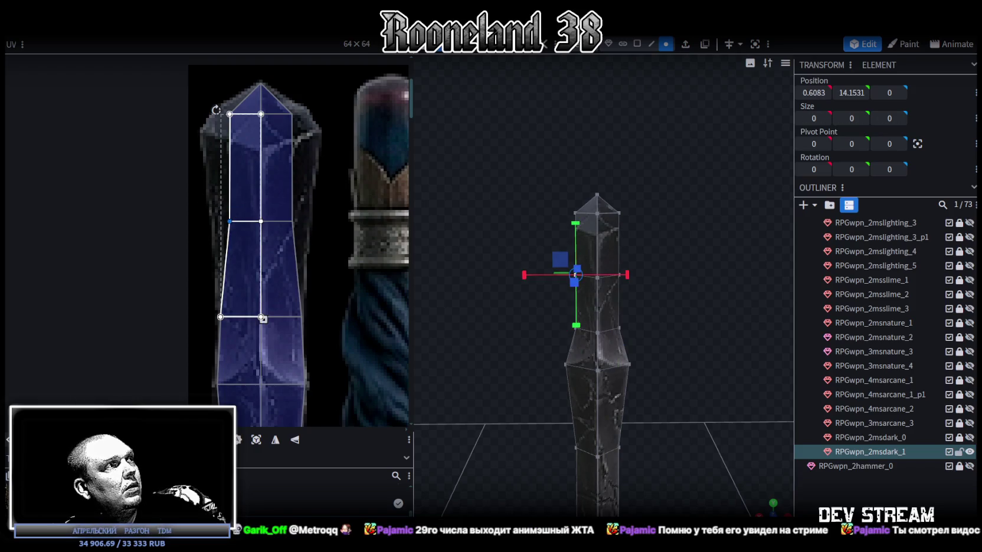
pyautogui.moveTo(230, 222); pyautogui.dragTo(214, 221)
pyautogui.click(293, 222)
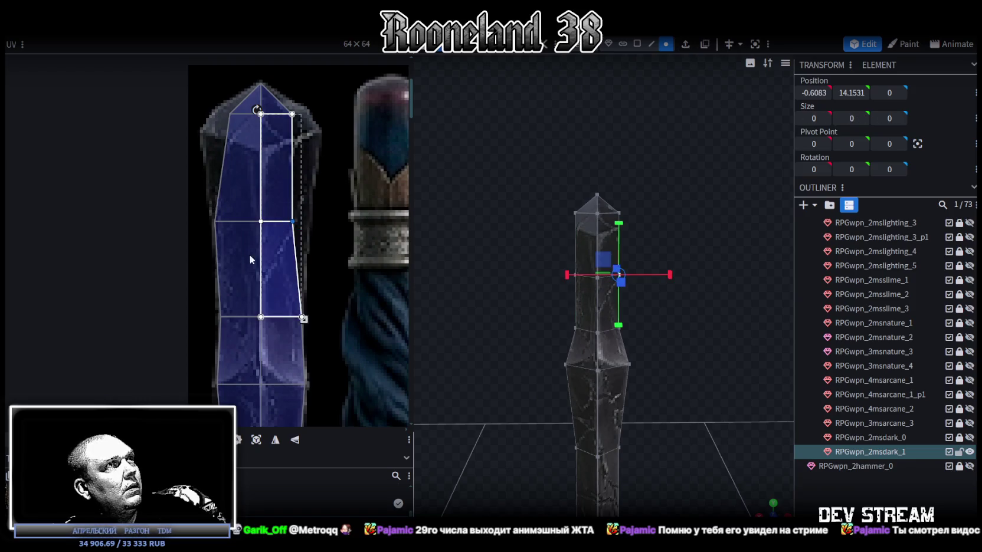
pyautogui.moveTo(304, 319); pyautogui.dragTo(309, 319)
# - Lower the tip face's top UV vertices and widen its left and right halves
pyautogui.scroll(2, 292, 250)
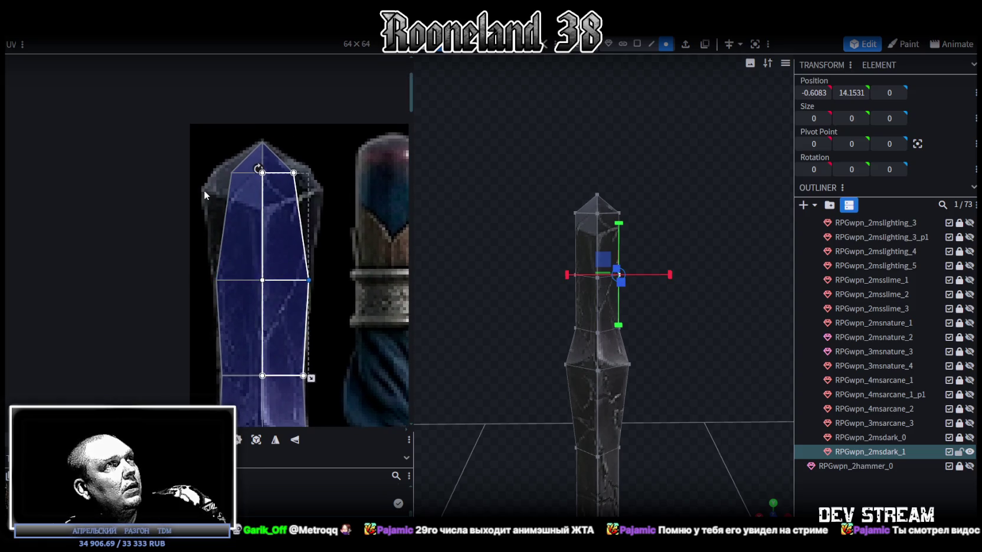
pyautogui.click(271, 177)
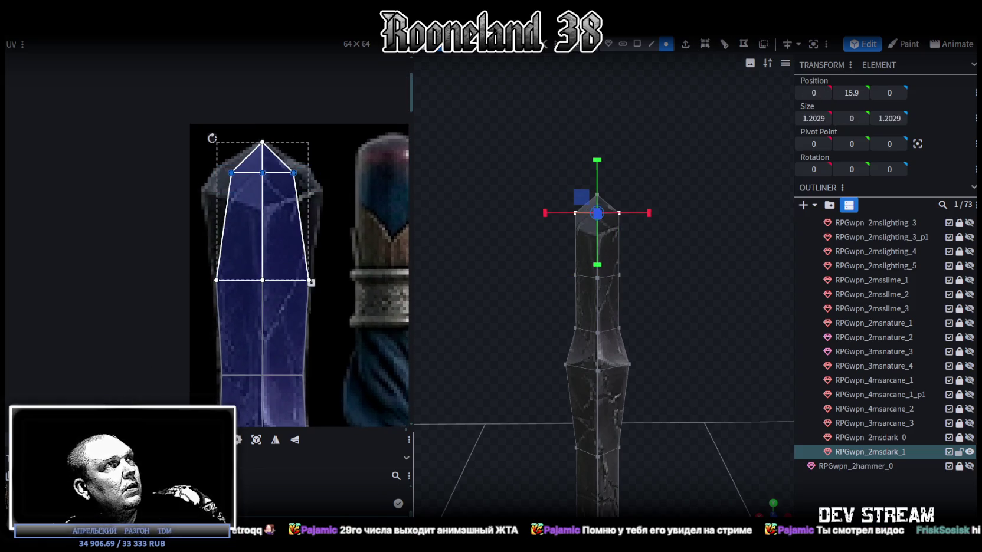
pyautogui.moveTo(263, 172); pyautogui.dragTo(263, 191)
pyautogui.click(244, 214)
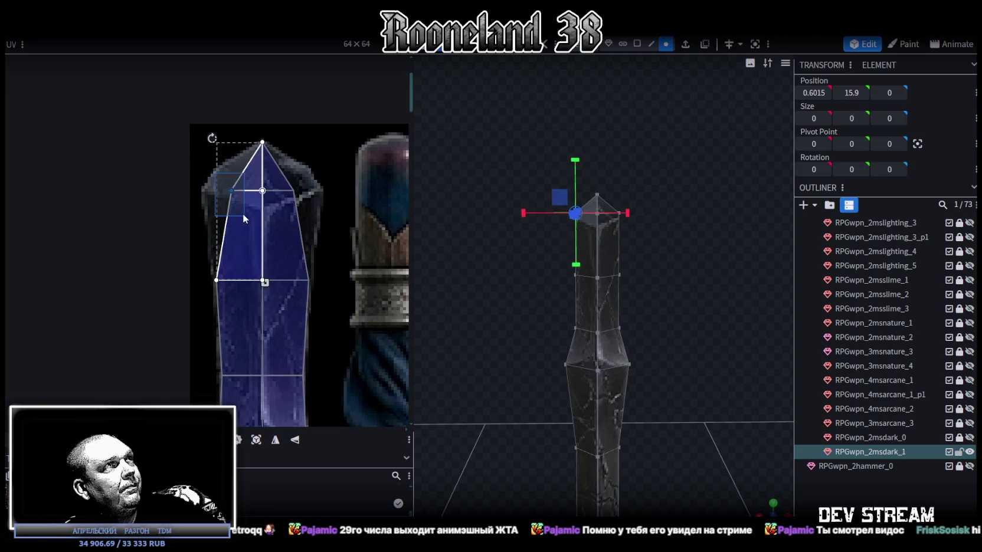
pyautogui.moveTo(231, 190); pyautogui.dragTo(204, 190)
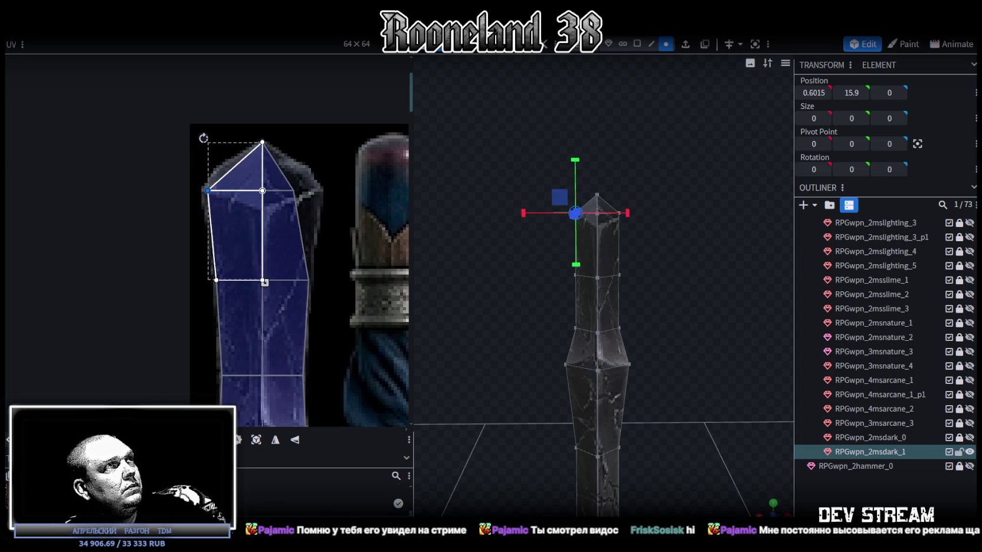
pyautogui.click(285, 212)
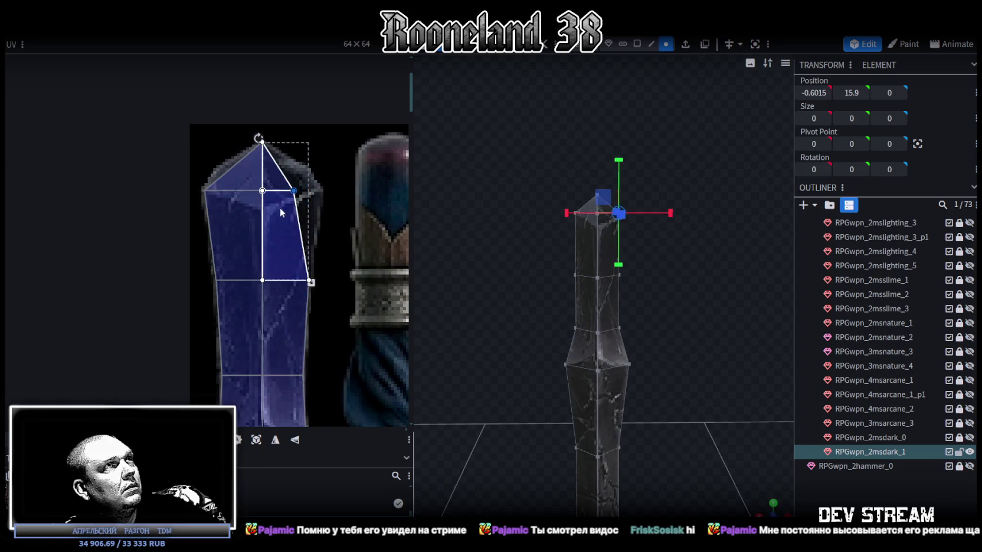
pyautogui.moveTo(294, 190); pyautogui.dragTo(320, 191)
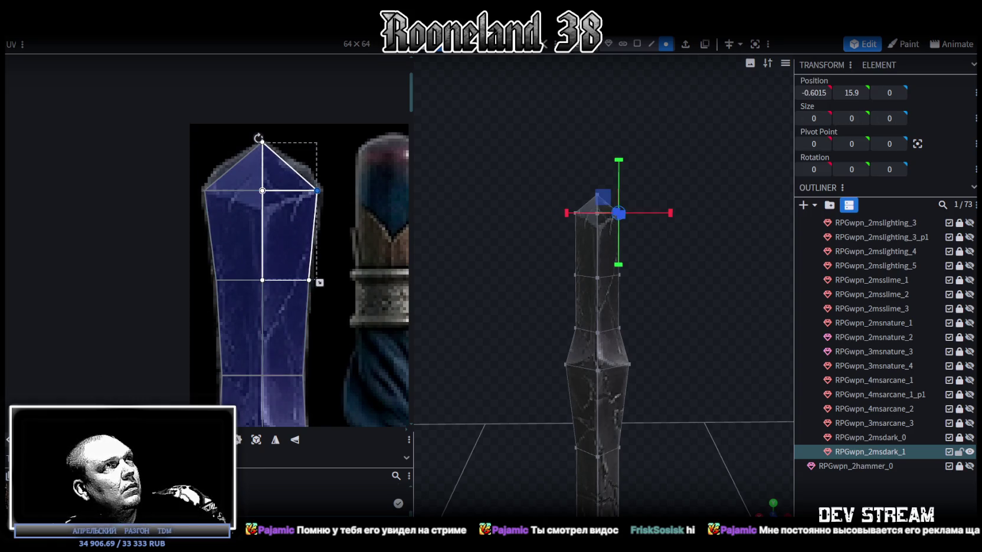
# - Orbit the model and select the crystal's middle edge loop
pyautogui.scroll(3, 292, 238)
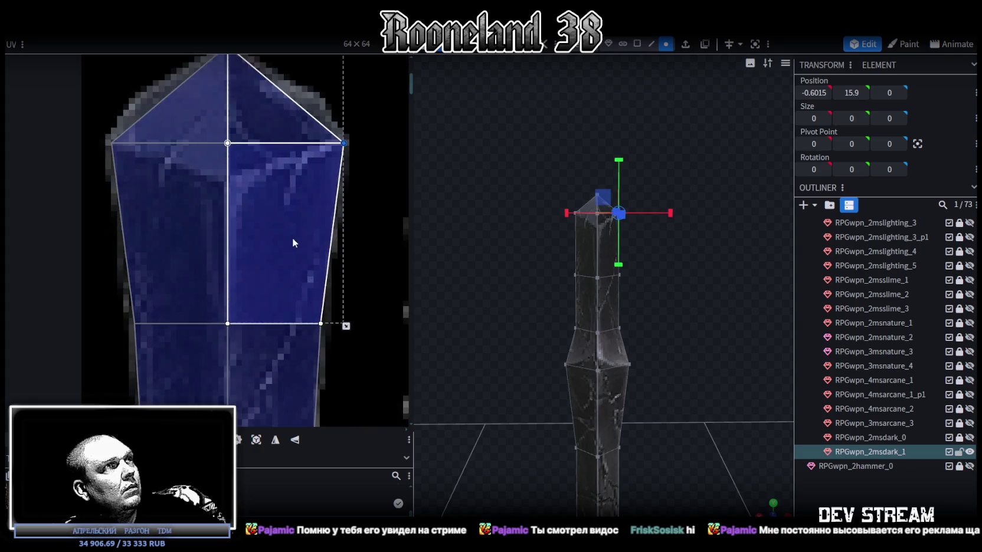
pyautogui.scroll(-3, 292, 237)
pyautogui.scroll(2, 645, 254)
pyautogui.moveTo(644, 258)
pyautogui.mouseDown()
pyautogui.moveTo(677, 291)
pyautogui.moveTo(687, 276)
pyautogui.mouseUp()
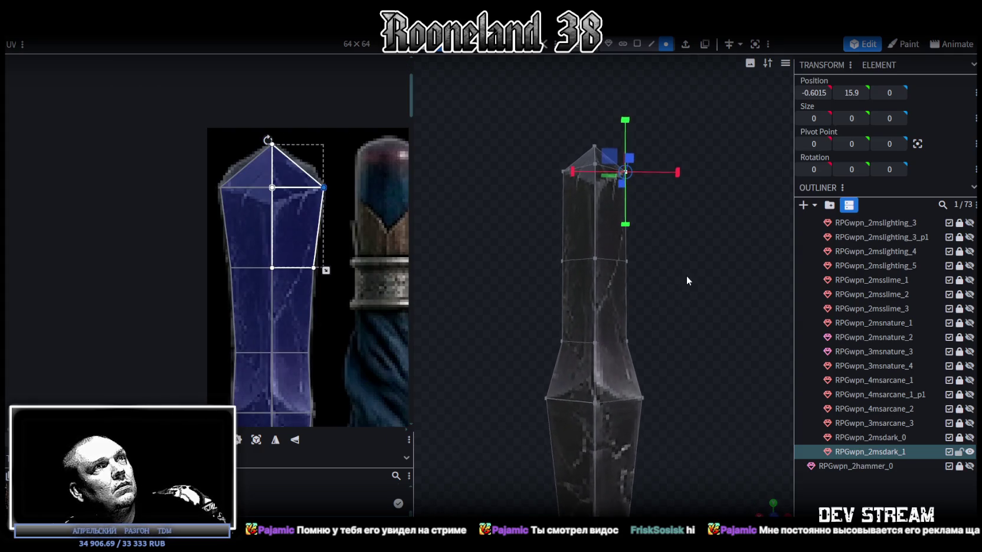
pyautogui.scroll(-2, 277, 286)
pyautogui.scroll(-1, 289, 284)
pyautogui.doubleClick(629, 342)
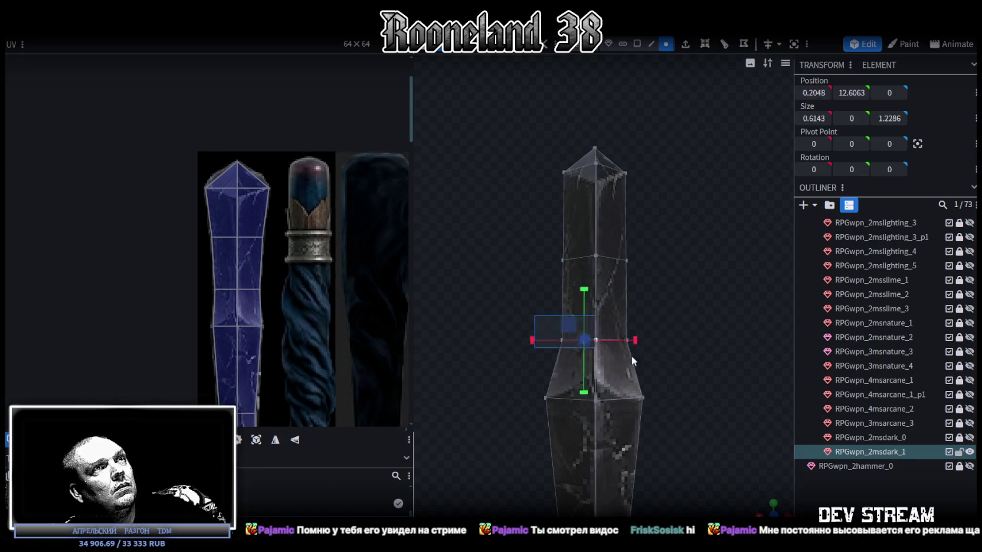
# - Widen the crystal's middle and higher edge loops on X, settling at 1.8165
pyautogui.moveTo(729, 293)
pyautogui.mouseDown()
pyautogui.moveTo(729, 319)
pyautogui.moveTo(650, 345)
pyautogui.mouseUp()
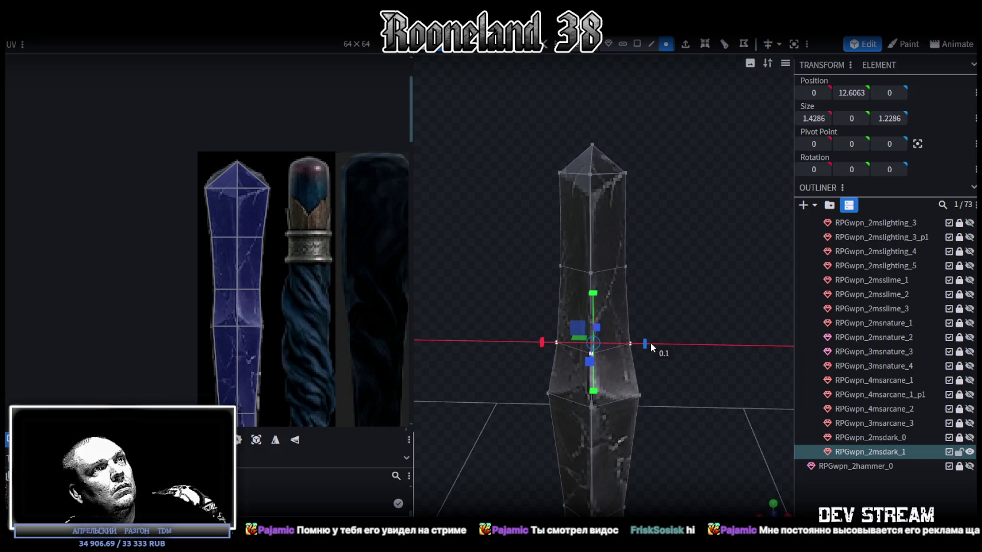
pyautogui.moveTo(650, 343); pyautogui.dragTo(656, 345)
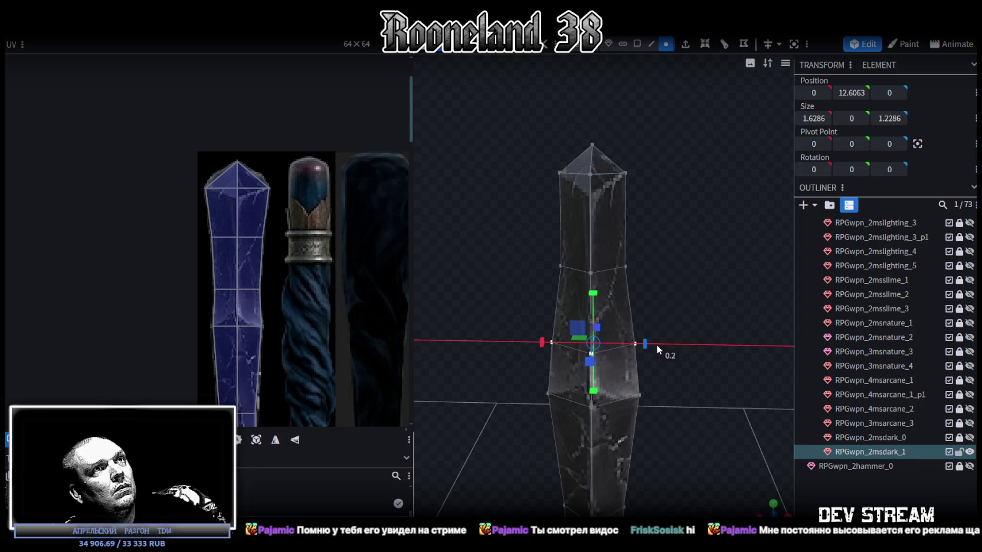
pyautogui.scroll(2, 692, 293)
pyautogui.moveTo(689, 255); pyautogui.dragTo(709, 322)
pyautogui.doubleClick(613, 246)
pyautogui.moveTo(642, 257)
pyautogui.mouseDown()
pyautogui.moveTo(679, 261)
pyautogui.moveTo(624, 260)
pyautogui.mouseUp()
pyautogui.moveTo(696, 316)
pyautogui.mouseDown()
pyautogui.moveTo(698, 289)
pyautogui.moveTo(685, 379)
pyautogui.mouseUp()
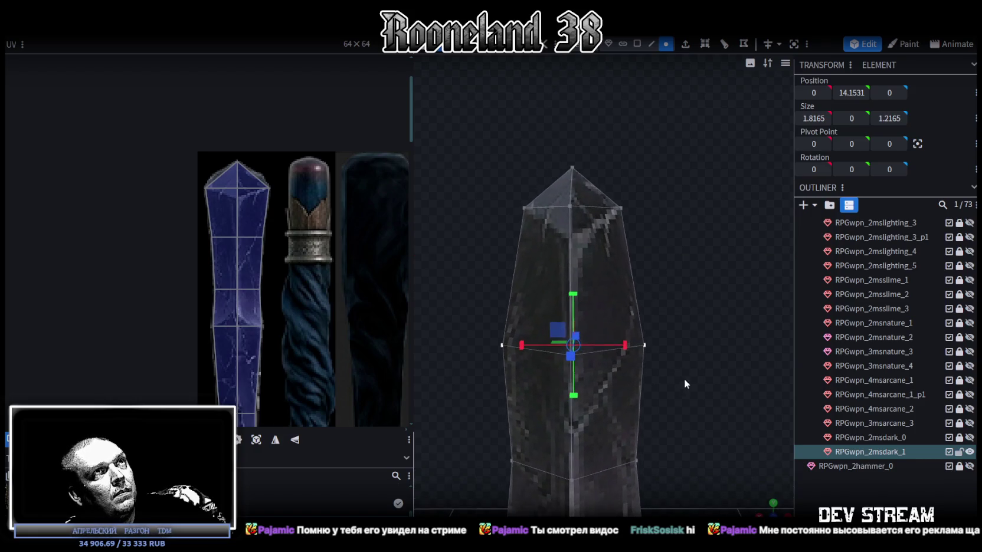
# - Move the crystal's top vertex ring down and stretch it wider along X
pyautogui.moveTo(486, 272); pyautogui.dragTo(669, 197)
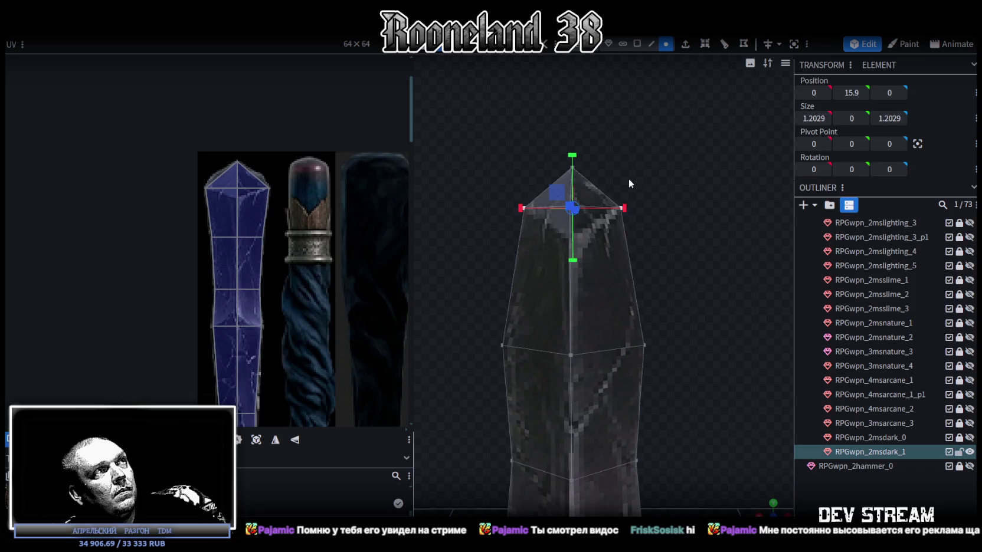
pyautogui.press('v')
pyautogui.moveTo(570, 154); pyautogui.dragTo(590, 180)
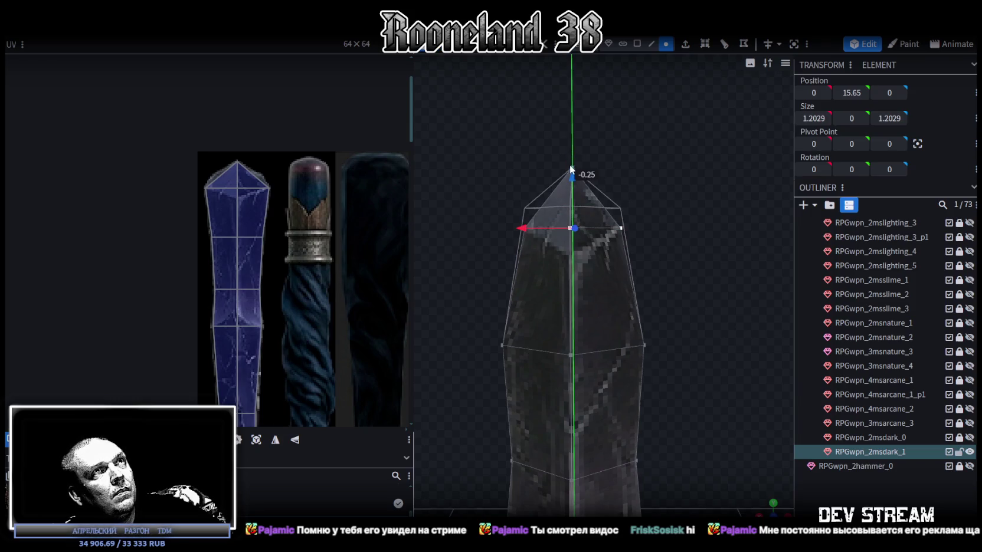
pyautogui.moveTo(626, 230)
pyautogui.mouseDown()
pyautogui.moveTo(677, 229)
pyautogui.moveTo(726, 345)
pyautogui.moveTo(774, 363)
pyautogui.moveTo(576, 305)
pyautogui.moveTo(617, 304)
pyautogui.moveTo(549, 367)
pyautogui.moveTo(606, 259)
pyautogui.moveTo(554, 248)
pyautogui.moveTo(672, 327)
pyautogui.moveTo(563, 267)
pyautogui.mouseUp()
# - Narrow the crystal's middle vertex ring in depth, then select the whole mesh
pyautogui.click(567, 349)
pyautogui.moveTo(514, 245); pyautogui.dragTo(677, 332)
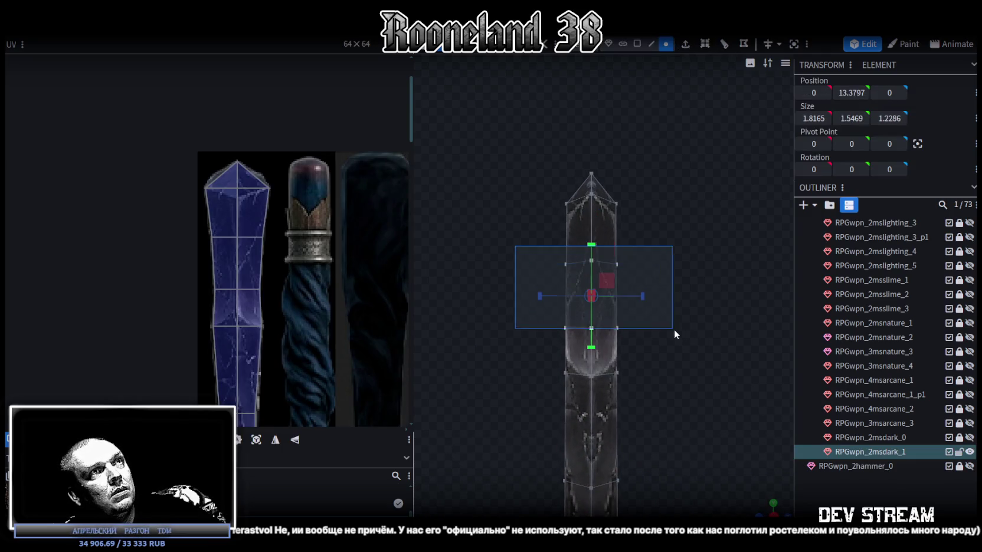
pyautogui.moveTo(643, 296); pyautogui.dragTo(633, 294)
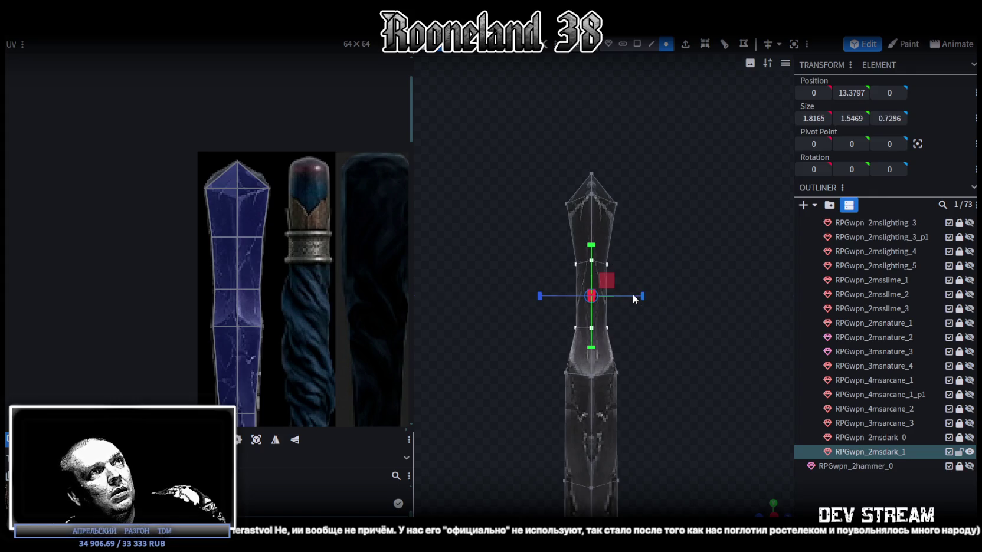
pyautogui.moveTo(553, 247); pyautogui.dragTo(643, 281)
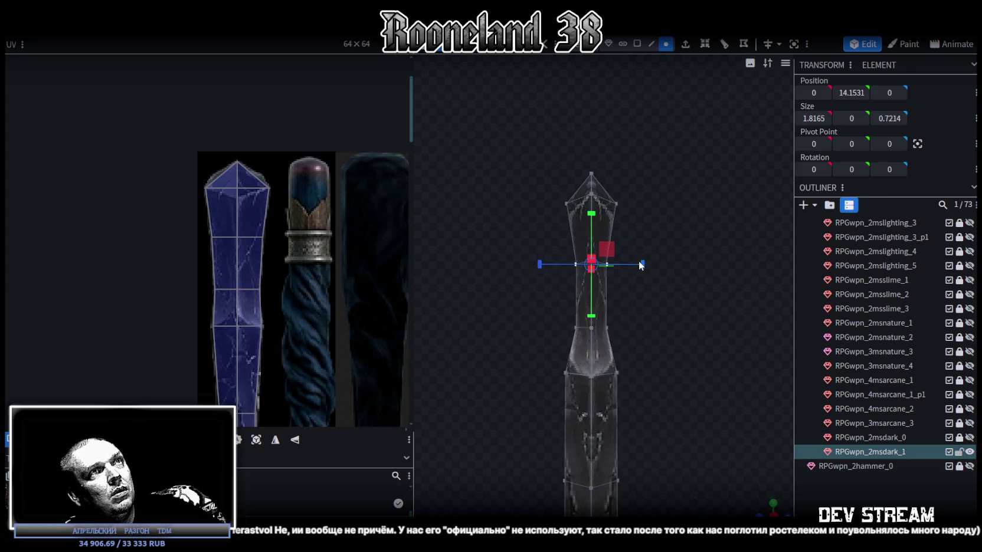
pyautogui.moveTo(673, 235); pyautogui.dragTo(652, 370)
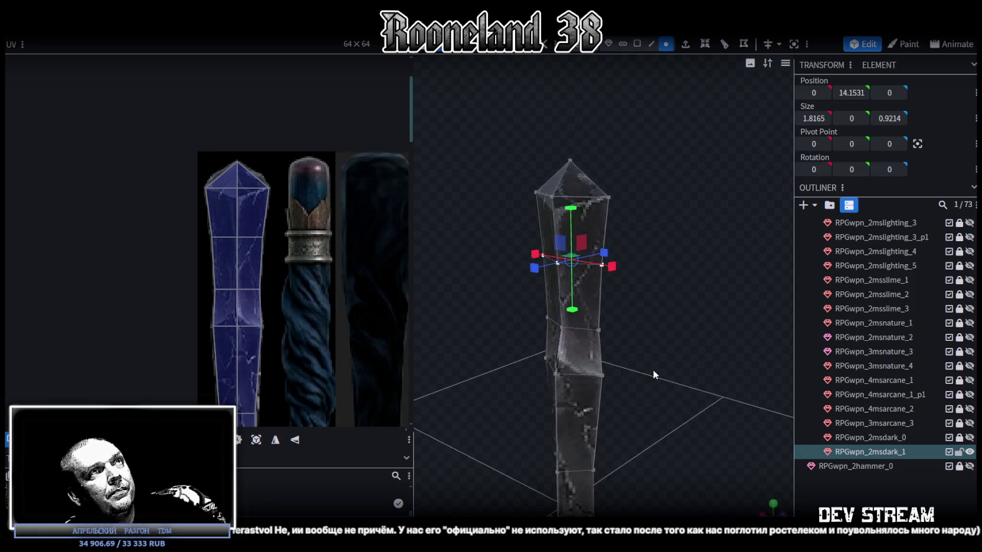
pyautogui.scroll(5, 612, 359)
pyautogui.scroll(-3, 673, 349)
pyautogui.scroll(-2, 530, 324)
pyautogui.moveTo(537, 336)
pyautogui.mouseDown()
pyautogui.moveTo(628, 239)
pyautogui.moveTo(566, 259)
pyautogui.moveTo(648, 298)
pyautogui.moveTo(677, 284)
pyautogui.moveTo(659, 294)
pyautogui.mouseUp()
pyautogui.hotkey('ctrl', 'a')
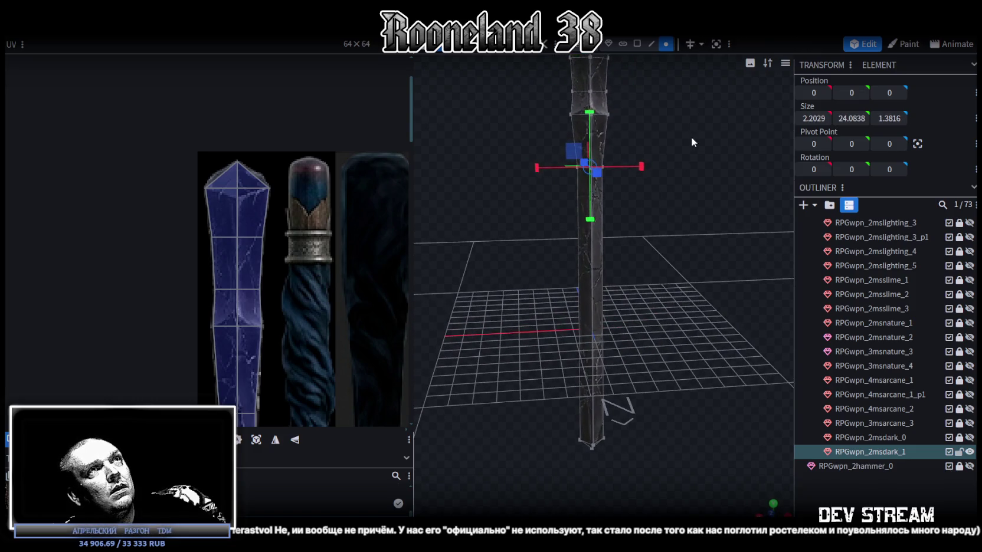
# - In face mode, shrink the lower shaft's width and depth to 0.8816
pyautogui.click(637, 44)
pyautogui.click(590, 260)
pyautogui.moveTo(645, 271)
pyautogui.mouseDown()
pyautogui.moveTo(583, 334)
pyautogui.moveTo(610, 314)
pyautogui.mouseUp()
pyautogui.moveTo(572, 277); pyautogui.dragTo(566, 282)
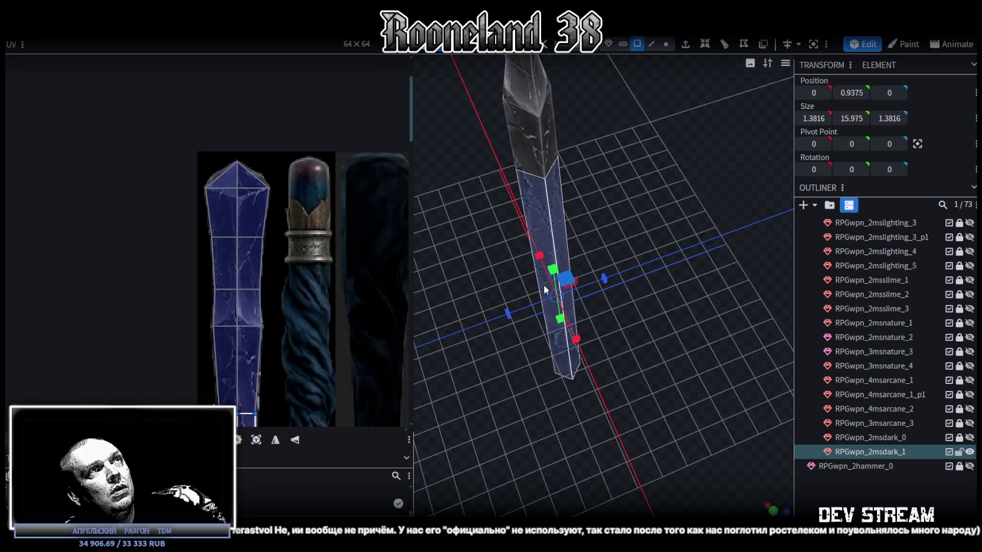
pyautogui.moveTo(522, 298); pyautogui.dragTo(559, 292)
pyautogui.moveTo(520, 393)
pyautogui.mouseDown()
pyautogui.moveTo(631, 325)
pyautogui.moveTo(765, 424)
pyautogui.mouseUp()
# - Switch to front orthographic view and box-select the staff's upper parts
pyautogui.click(678, 208)
pyautogui.moveTo(678, 209)
pyautogui.mouseDown()
pyautogui.moveTo(678, 304)
pyautogui.moveTo(577, 326)
pyautogui.moveTo(554, 249)
pyautogui.moveTo(568, 240)
pyautogui.moveTo(623, 255)
pyautogui.moveTo(630, 299)
pyautogui.moveTo(693, 359)
pyautogui.moveTo(515, 360)
pyautogui.moveTo(632, 370)
pyautogui.moveTo(638, 283)
pyautogui.moveTo(767, 469)
pyautogui.mouseUp()
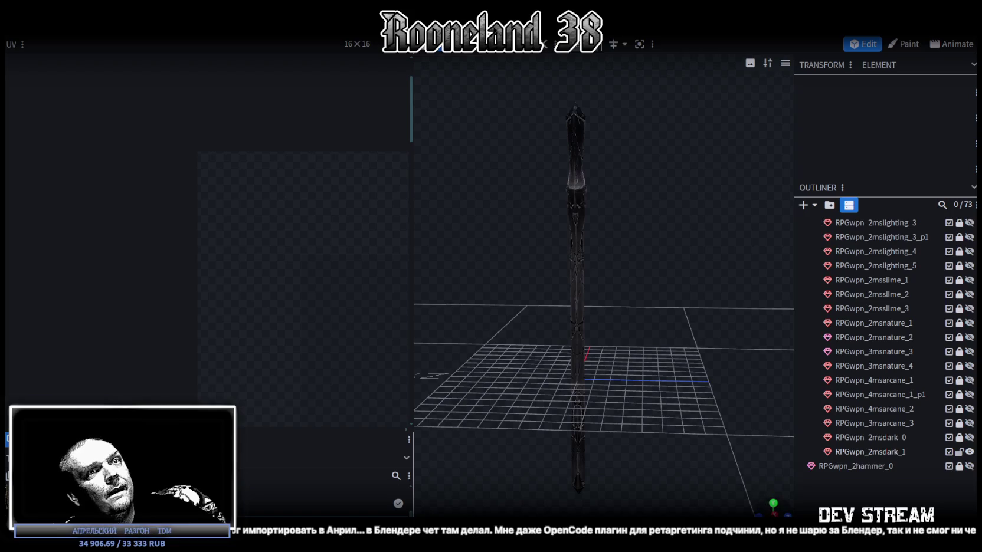
pyautogui.press('KP_1')
pyautogui.scroll(-2, 628, 340)
pyautogui.scroll(-2, 608, 271)
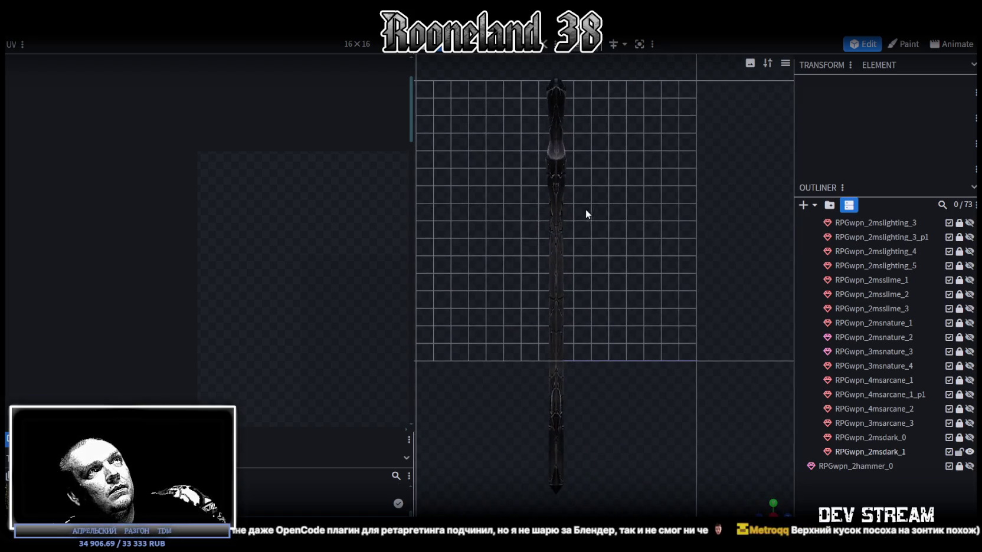
pyautogui.click(561, 165)
pyautogui.scroll(-2, 603, 145)
pyautogui.moveTo(628, 98); pyautogui.dragTo(571, 441)
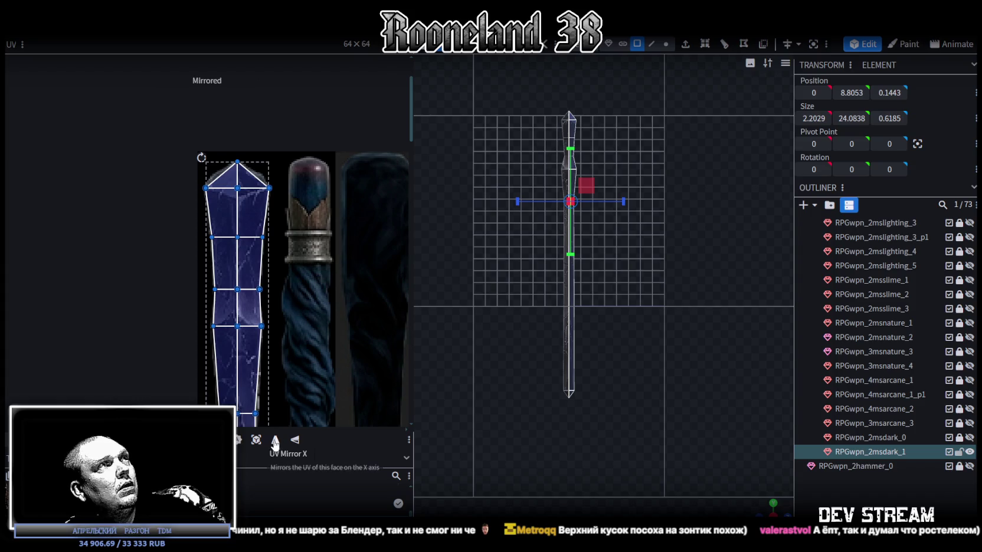
# - Orbit around the thinned staff and return to a front view
pyautogui.scroll(2, 645, 354)
pyautogui.click(783, 471)
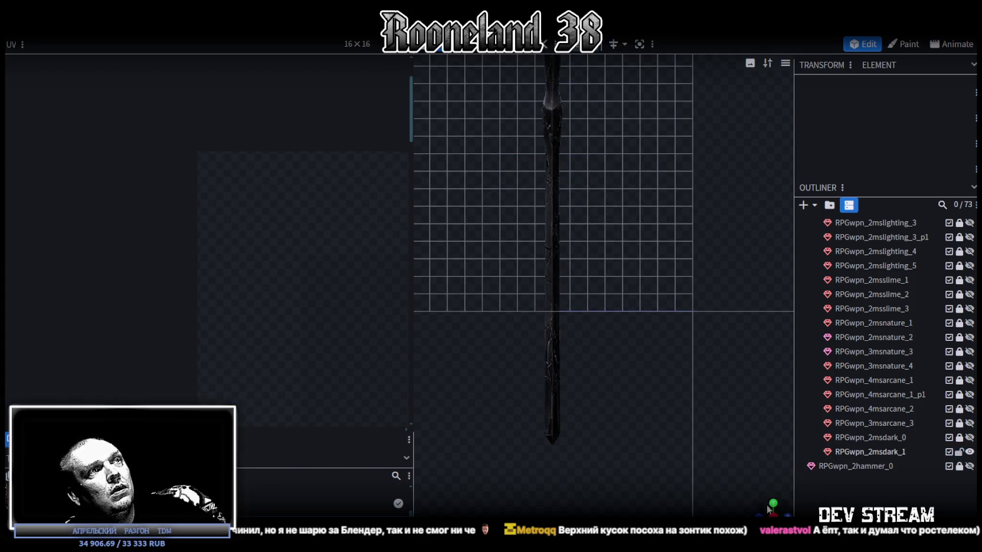
pyautogui.moveTo(772, 507)
pyautogui.mouseDown()
pyautogui.moveTo(663, 320)
pyautogui.moveTo(677, 320)
pyautogui.moveTo(536, 295)
pyautogui.moveTo(645, 270)
pyautogui.moveTo(580, 274)
pyautogui.moveTo(437, 312)
pyautogui.moveTo(463, 340)
pyautogui.moveTo(641, 286)
pyautogui.moveTo(610, 299)
pyautogui.moveTo(565, 286)
pyautogui.moveTo(670, 305)
pyautogui.mouseUp()
pyautogui.click(612, 176)
pyautogui.moveTo(611, 176)
pyautogui.mouseDown()
pyautogui.moveTo(682, 240)
pyautogui.moveTo(687, 291)
pyautogui.moveTo(692, 261)
pyautogui.moveTo(626, 450)
pyautogui.moveTo(621, 244)
pyautogui.mouseUp()
pyautogui.scroll(2, 682, 239)
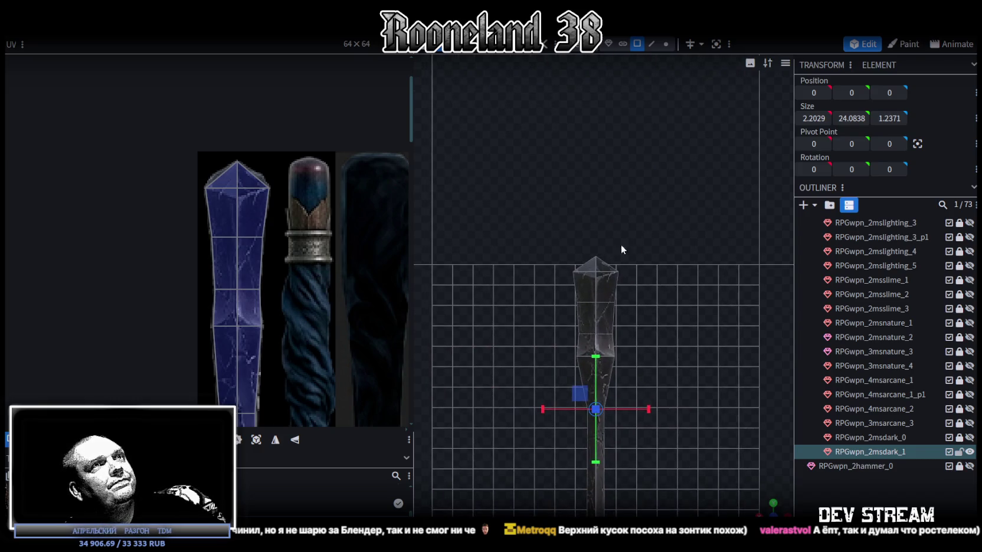
pyautogui.scroll(3, 625, 395)
pyautogui.scroll(1, 650, 422)
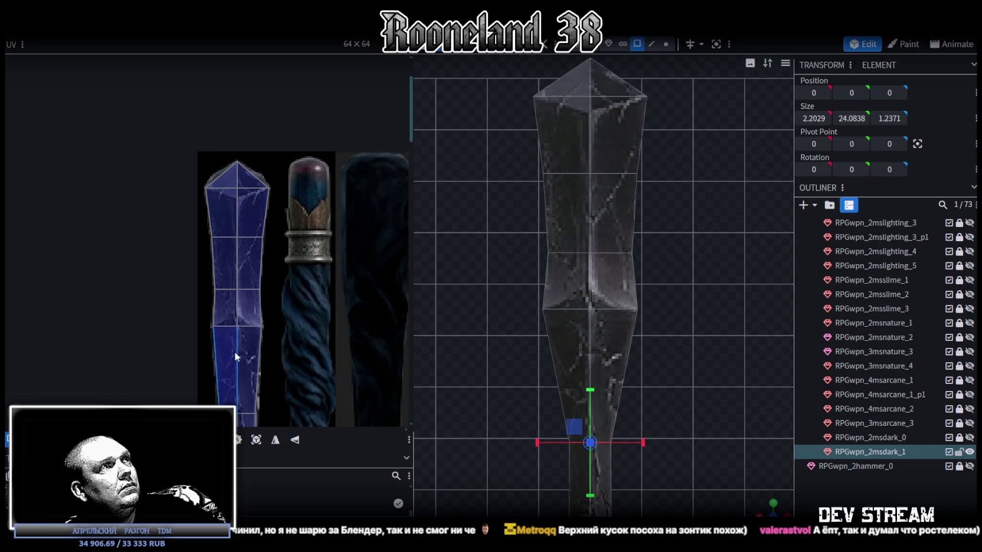
# - Raise the centre UV vertex of the collar's middle edge into a chevron outline
pyautogui.scroll(3, 235, 356)
pyautogui.scroll(1, 196, 334)
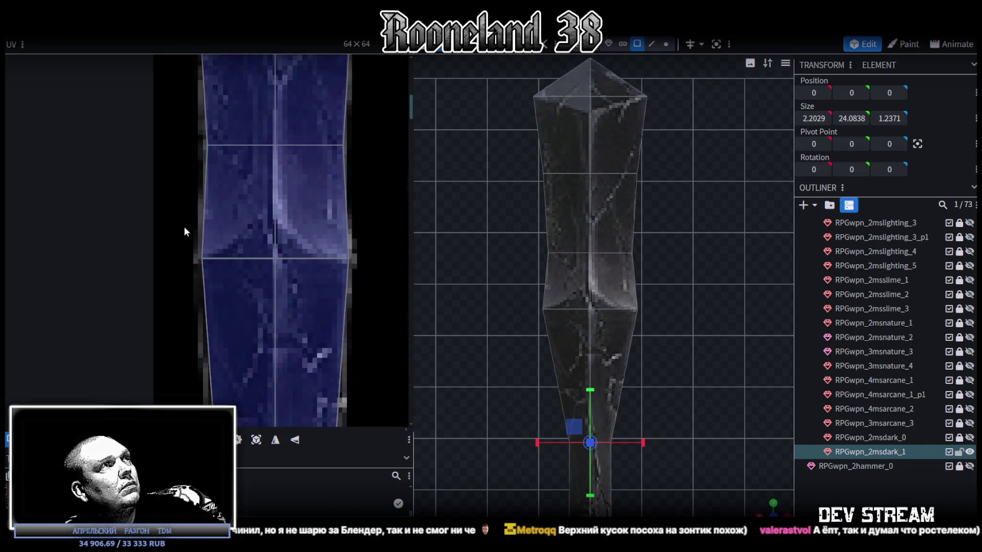
pyautogui.moveTo(170, 227); pyautogui.dragTo(281, 287)
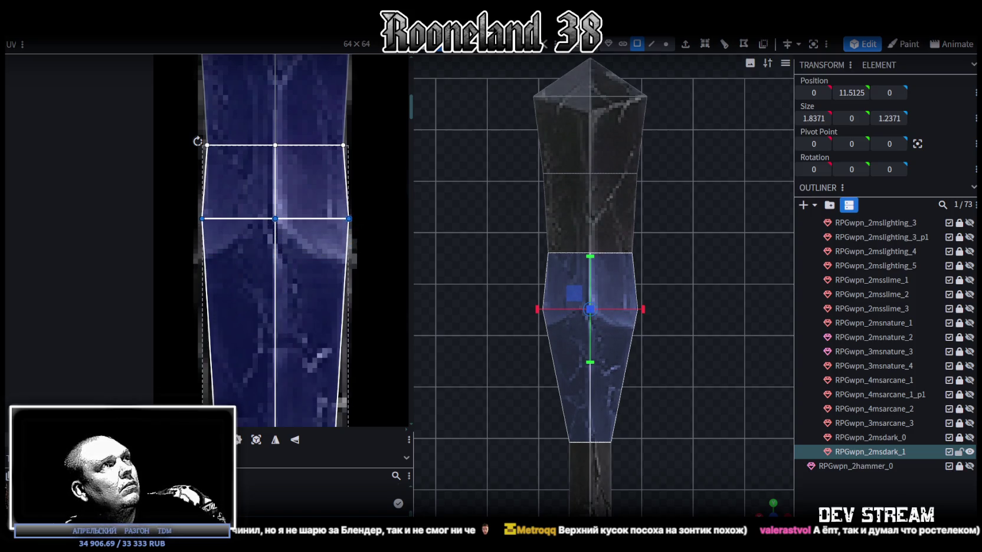
pyautogui.moveTo(158, 207); pyautogui.dragTo(284, 310)
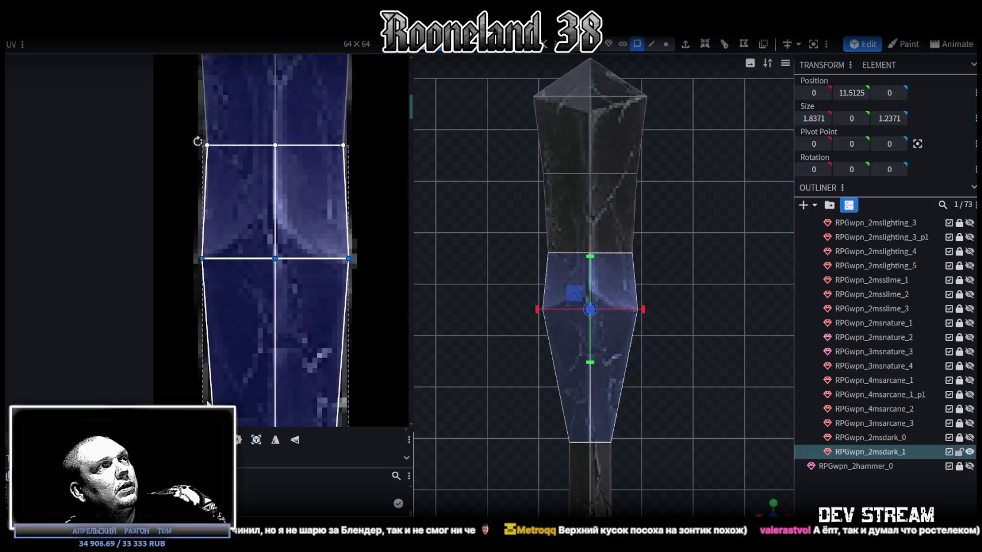
pyautogui.click(275, 258)
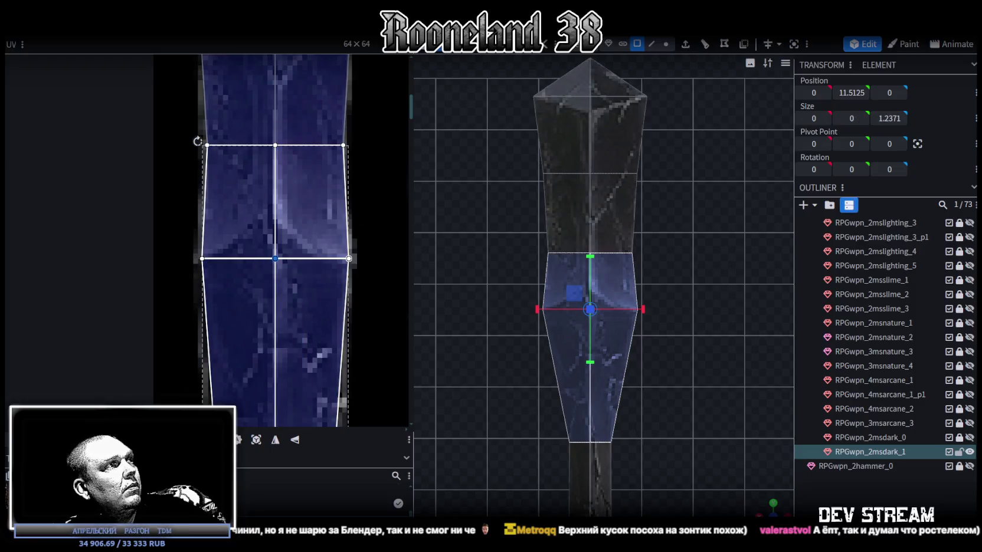
pyautogui.moveTo(275, 258); pyautogui.dragTo(275, 208)
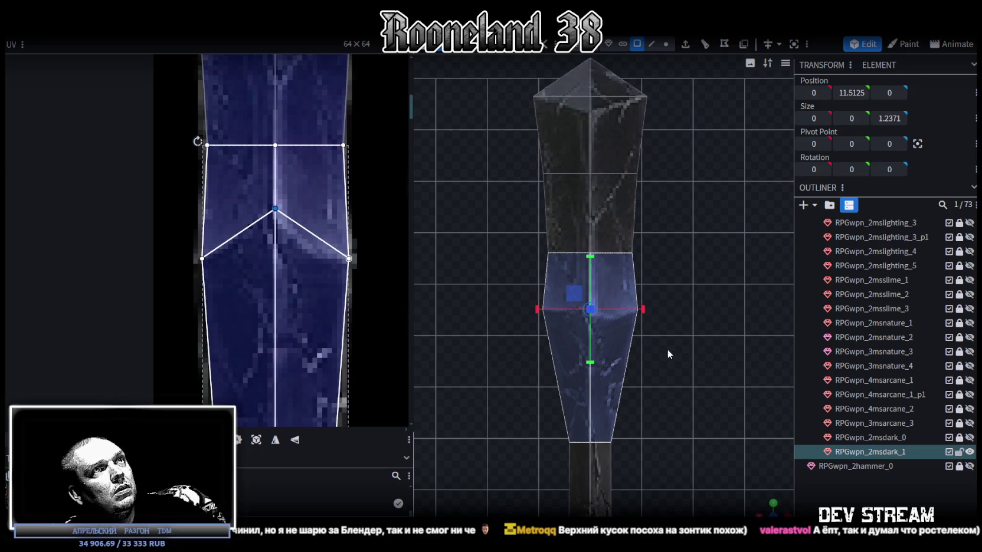
pyautogui.scroll(2, 636, 259)
# - In vertex mode, raise the collar's centre vertex about 0.5 on Y
pyautogui.click(665, 46)
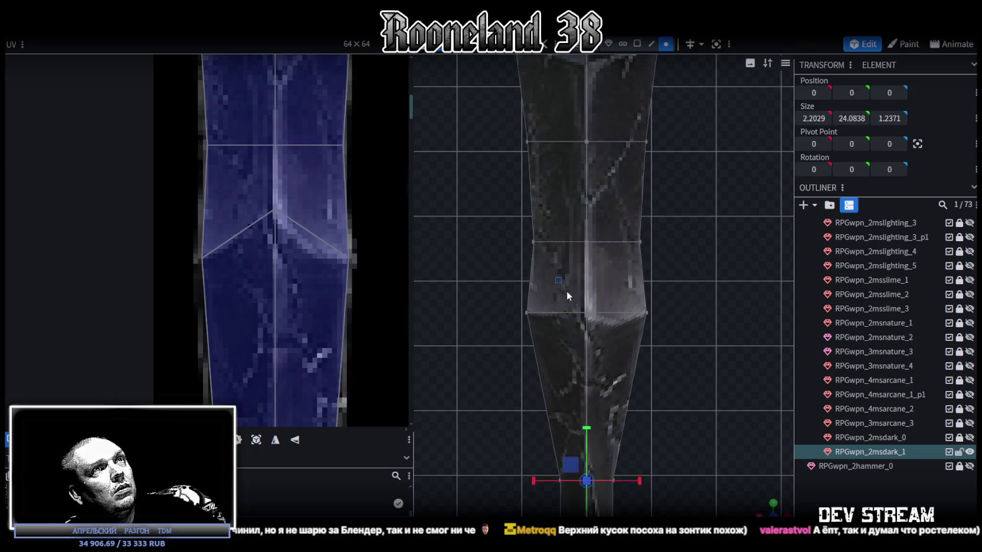
pyautogui.moveTo(586, 263); pyautogui.dragTo(586, 225)
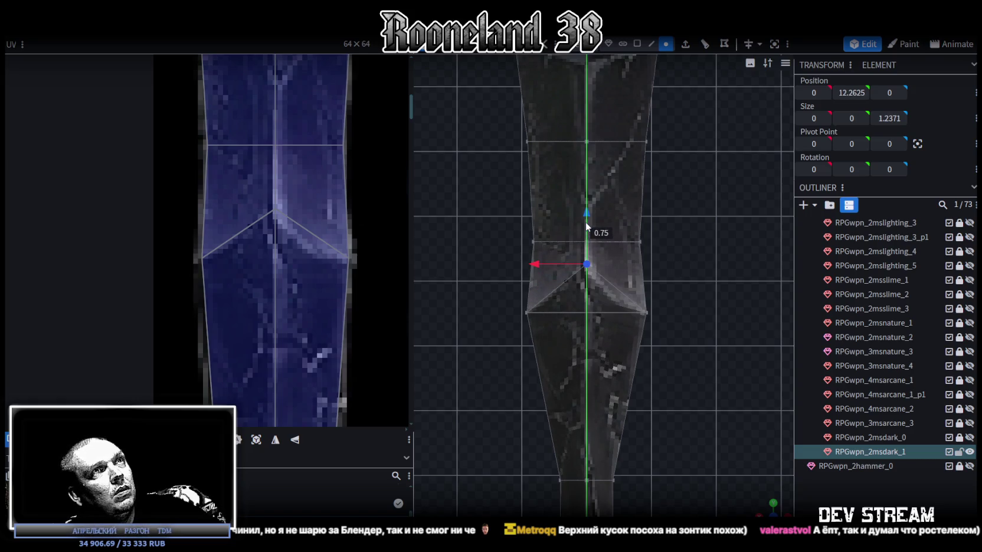
pyautogui.moveTo(585, 219); pyautogui.dragTo(632, 370)
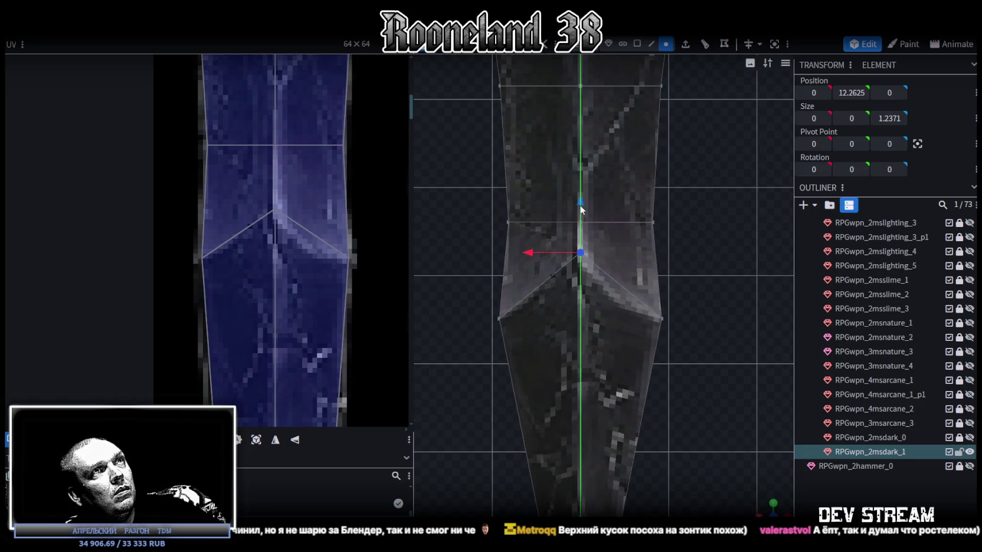
pyautogui.moveTo(580, 205); pyautogui.dragTo(632, 251)
# - Select several vertices across the collar's triangles
pyautogui.moveTo(765, 508); pyautogui.dragTo(761, 506)
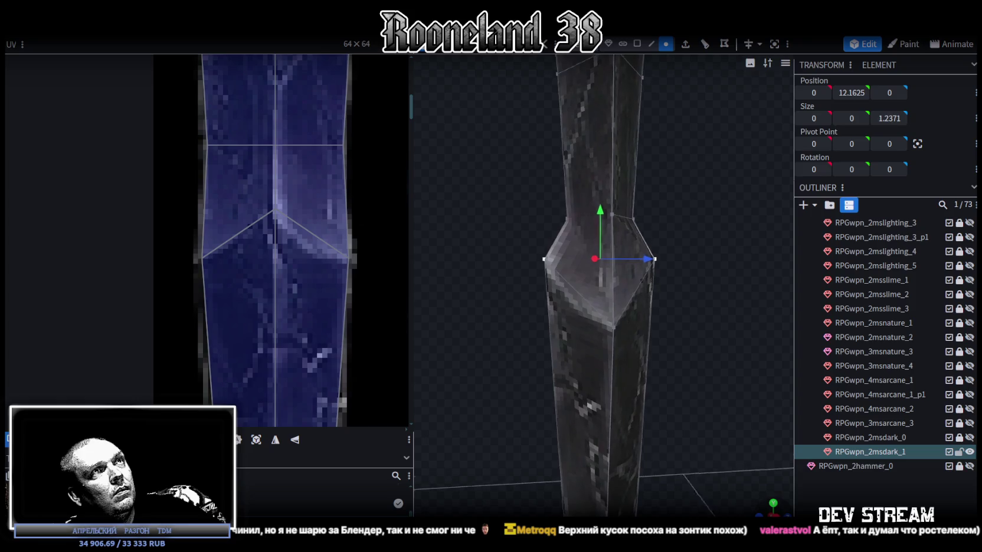
pyautogui.click(617, 224)
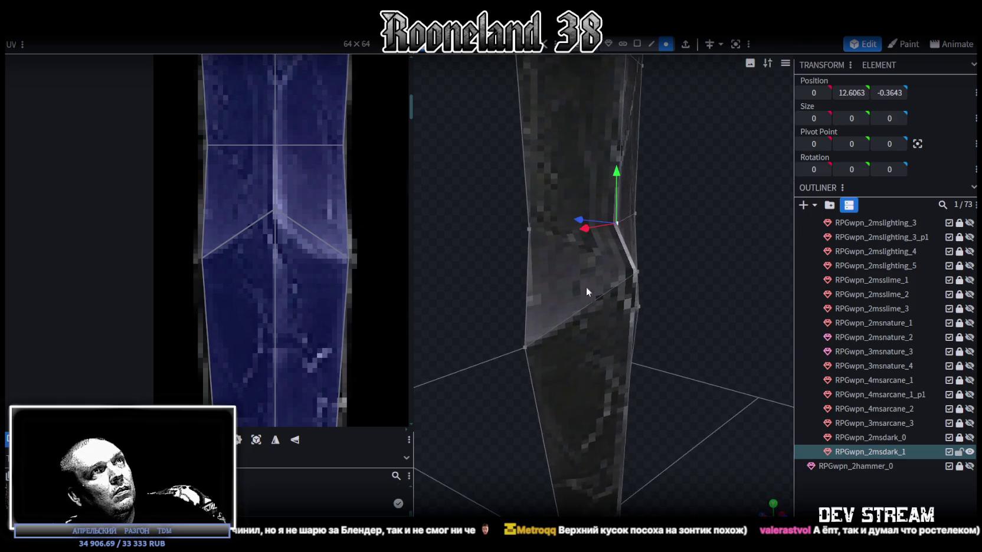
pyautogui.keyDown('shift'); pyautogui.click(526, 347); pyautogui.keyUp('shift')
pyautogui.moveTo(604, 317)
pyautogui.mouseDown()
pyautogui.moveTo(645, 301)
pyautogui.moveTo(579, 232)
pyautogui.mouseUp()
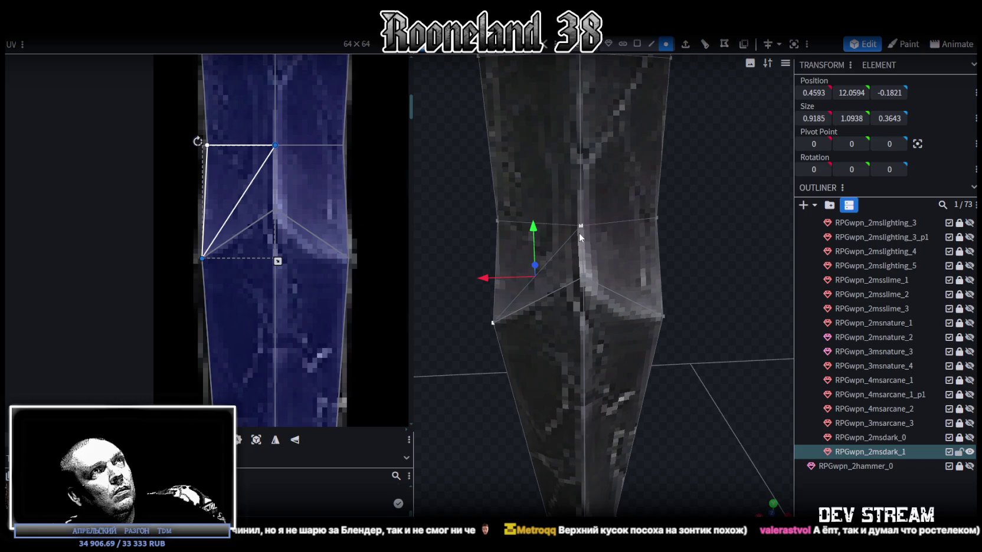
pyautogui.keyDown('shift'); pyautogui.click(661, 312); pyautogui.keyUp('shift')
pyautogui.moveTo(709, 304)
pyautogui.mouseDown()
pyautogui.moveTo(598, 287)
pyautogui.moveTo(564, 269)
pyautogui.mouseUp()
pyautogui.click(645, 221)
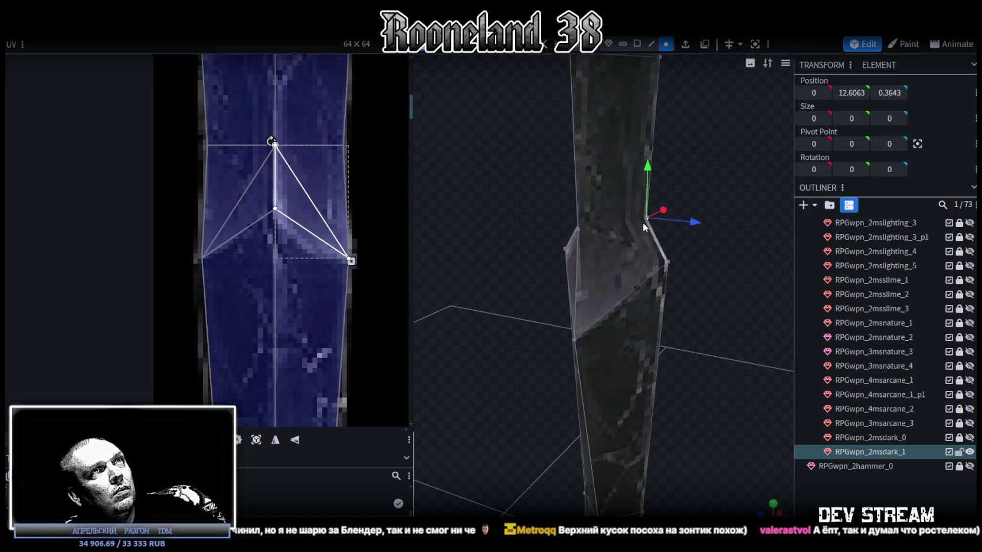
pyautogui.click(579, 338)
pyautogui.moveTo(734, 303); pyautogui.dragTo(627, 301)
pyautogui.keyDown('shift'); pyautogui.click(711, 325); pyautogui.keyUp('shift')
# - Show faces by orientation and flip the red inward-facing collar face outward
pyautogui.press('z')
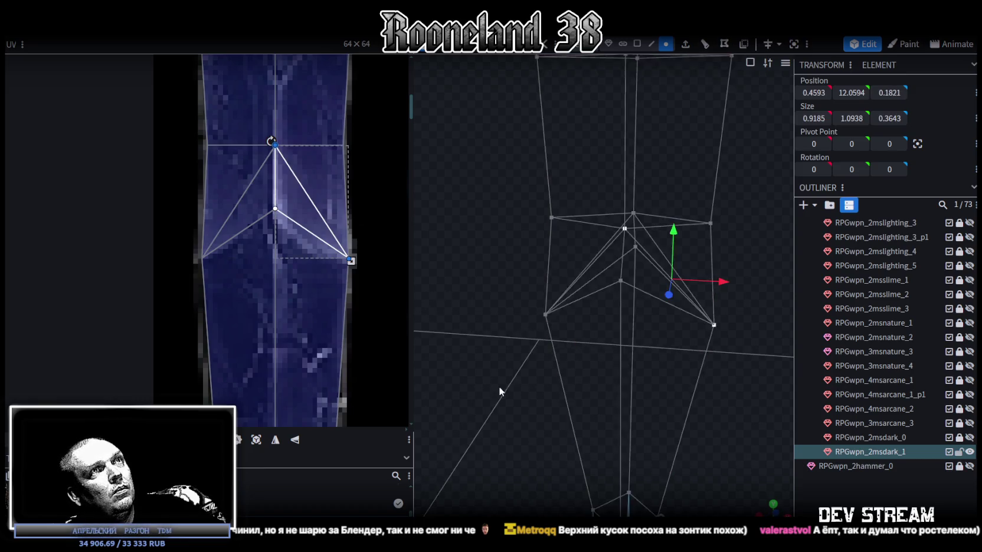
pyautogui.press('z')
pyautogui.moveTo(485, 403)
pyautogui.mouseDown()
pyautogui.moveTo(692, 409)
pyautogui.moveTo(653, 113)
pyautogui.mouseUp()
pyautogui.click(637, 43)
pyautogui.click(614, 279)
pyautogui.moveTo(619, 277)
pyautogui.mouseDown()
pyautogui.moveTo(448, 288)
pyautogui.moveTo(636, 298)
pyautogui.mouseUp()
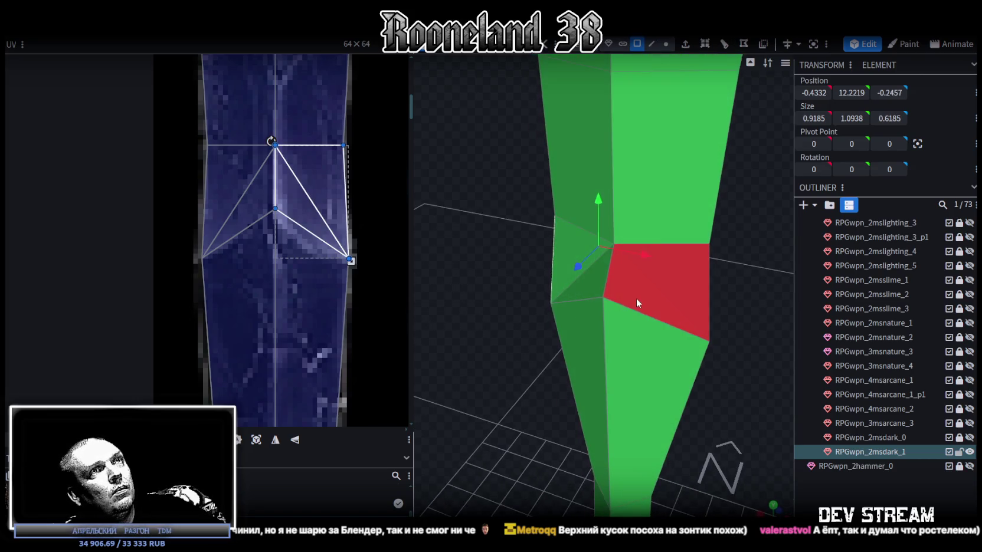
pyautogui.click(702, 270)
pyautogui.click(770, 43)
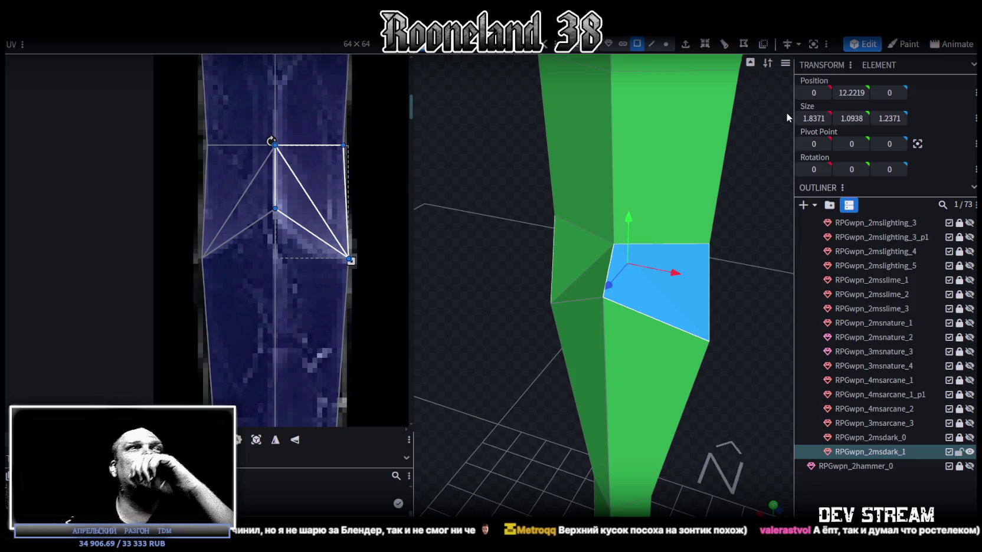
# - Invert the inward-facing red collar face so it points outward
pyautogui.click(691, 257)
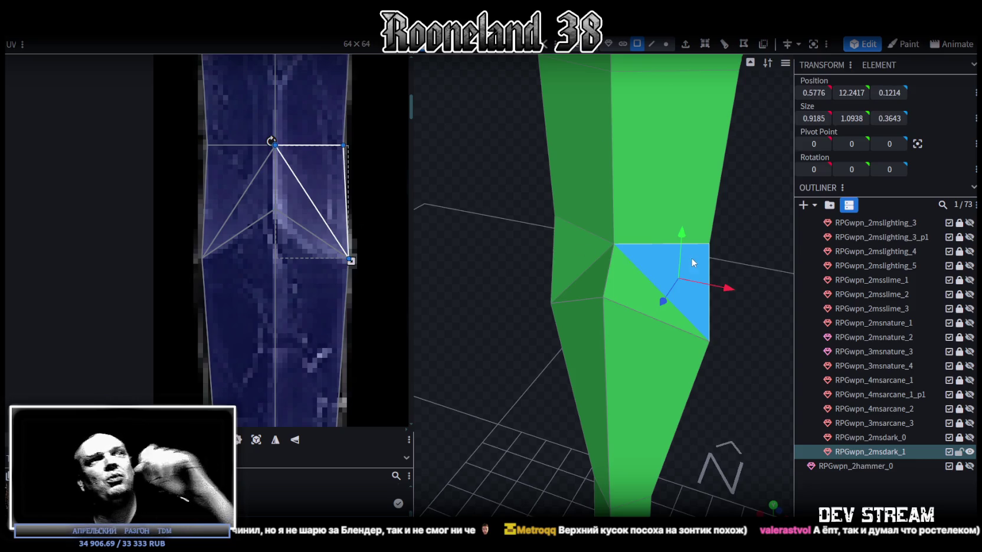
pyautogui.scroll(-3, 530, 261)
pyautogui.scroll(-3, 568, 271)
pyautogui.moveTo(552, 326)
pyautogui.mouseDown()
pyautogui.moveTo(581, 304)
pyautogui.moveTo(682, 343)
pyautogui.moveTo(519, 391)
pyautogui.mouseUp()
pyautogui.scroll(3, 552, 311)
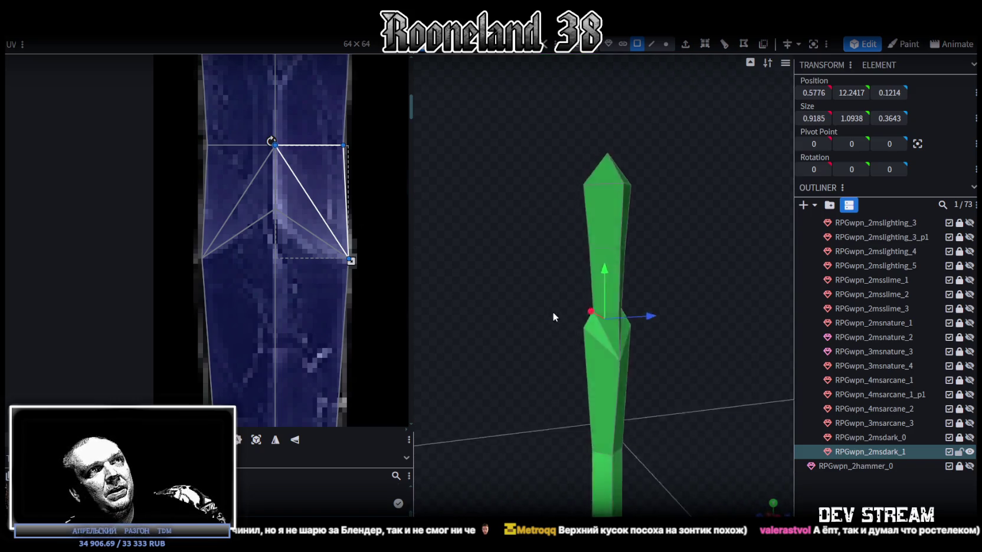
pyautogui.scroll(3, 623, 340)
pyautogui.click(695, 275)
pyautogui.scroll(-3, 507, 264)
pyautogui.scroll(-3, 307, 188)
pyautogui.moveTo(481, 234)
pyautogui.mouseDown()
pyautogui.moveTo(566, 255)
pyautogui.moveTo(549, 240)
pyautogui.mouseUp()
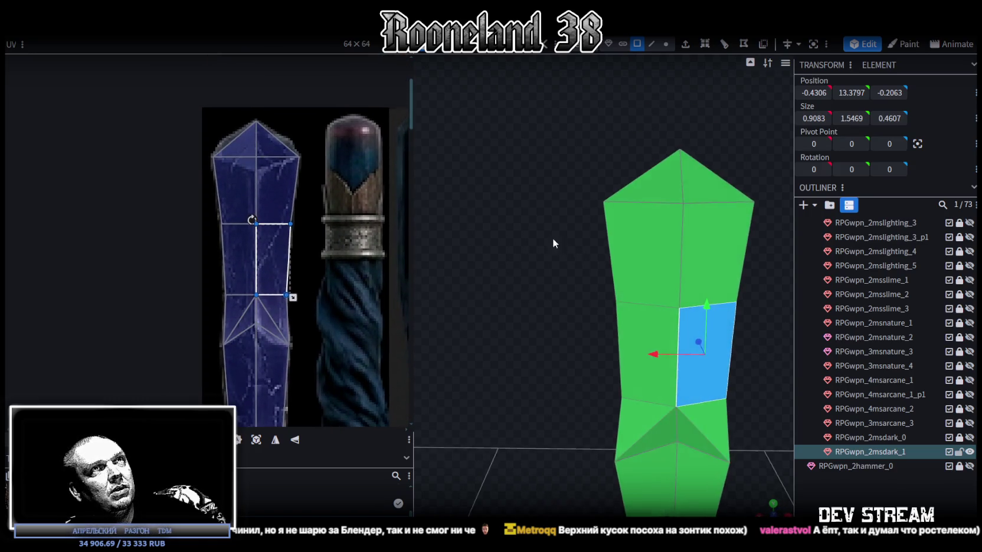
pyautogui.scroll(2, 230, 125)
pyautogui.scroll(2, 230, 125)
# - Move the crystal tip's top-face UV centre down and lower the tip's peak vertex by 0.5
pyautogui.click(291, 208)
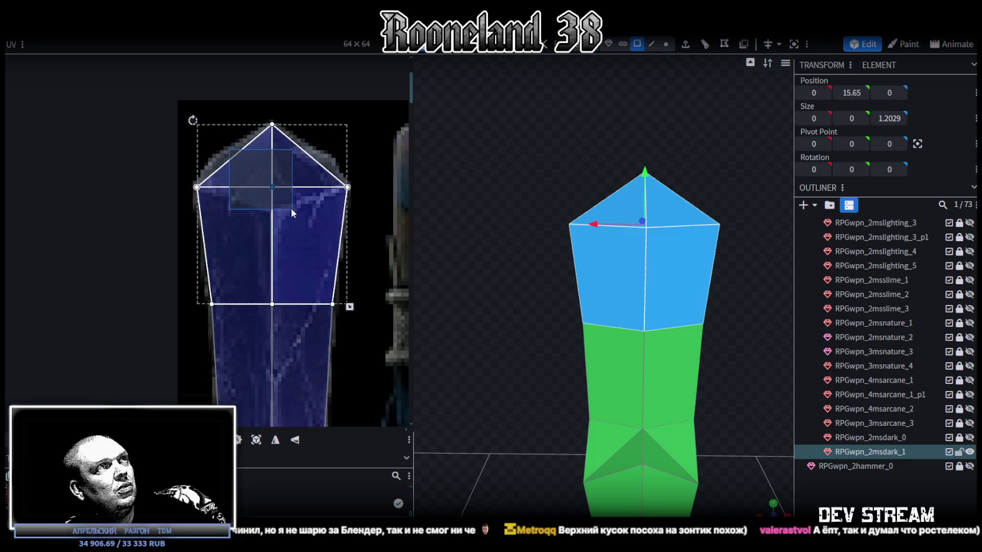
pyautogui.moveTo(273, 187); pyautogui.dragTo(272, 214)
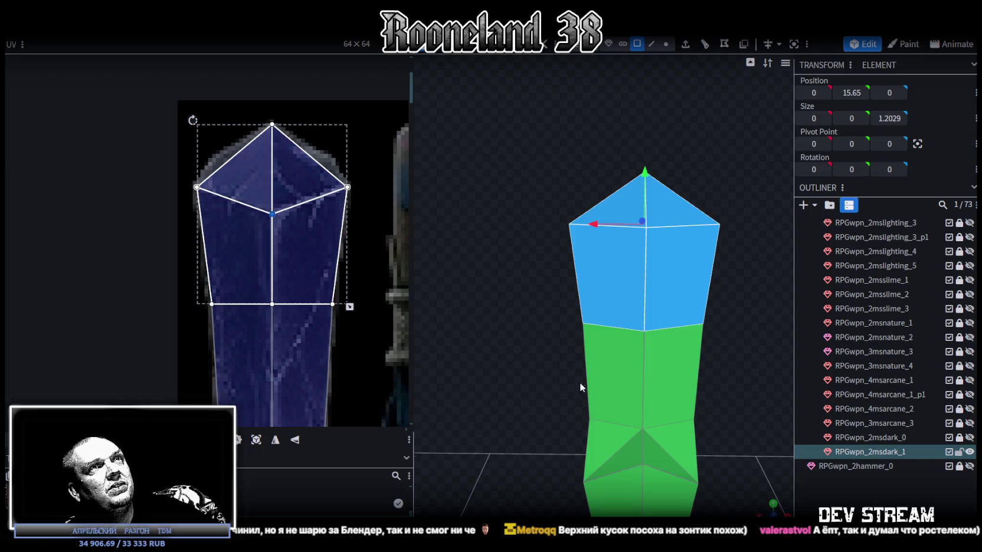
pyautogui.click(666, 44)
pyautogui.scroll(2, 642, 113)
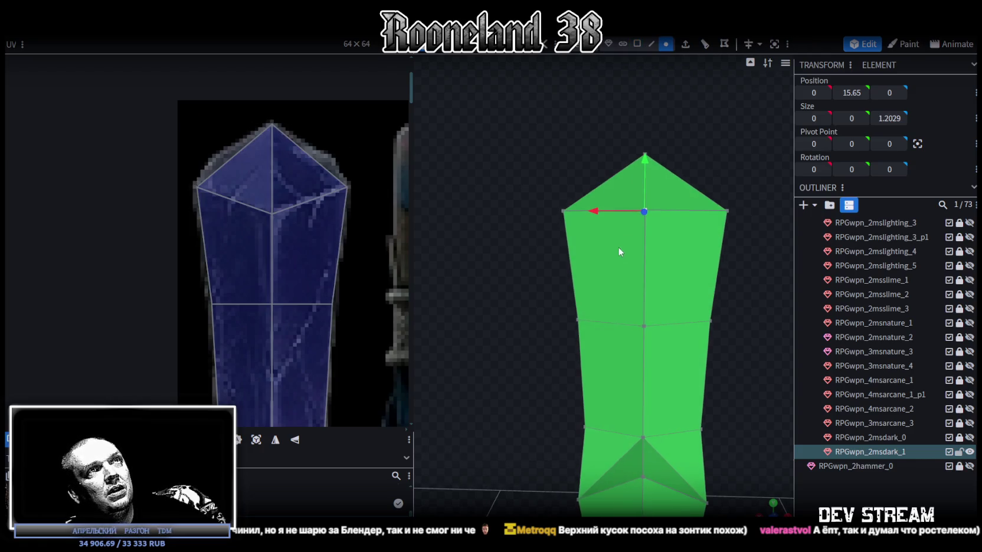
pyautogui.moveTo(617, 247); pyautogui.dragTo(676, 188)
pyautogui.moveTo(724, 152)
pyautogui.mouseDown()
pyautogui.moveTo(741, 164)
pyautogui.moveTo(677, 159)
pyautogui.moveTo(649, 199)
pyautogui.mouseUp()
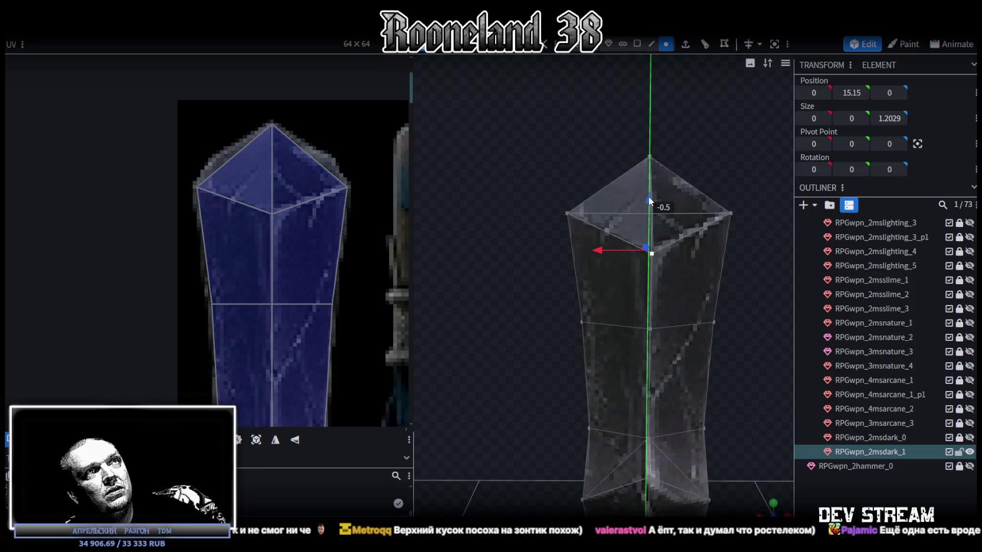
# - Inspect the crystal from tilted and side views and cycle the viewport shading colour
pyautogui.scroll(-3, 649, 199)
pyautogui.moveTo(755, 367)
pyautogui.mouseDown()
pyautogui.moveTo(644, 370)
pyautogui.moveTo(768, 367)
pyautogui.mouseUp()
pyautogui.scroll(-3, 772, 316)
pyautogui.moveTo(600, 316)
pyautogui.mouseDown()
pyautogui.moveTo(599, 289)
pyautogui.moveTo(600, 304)
pyautogui.moveTo(669, 343)
pyautogui.moveTo(507, 343)
pyautogui.moveTo(550, 321)
pyautogui.mouseUp()
pyautogui.click(601, 304)
pyautogui.click(551, 326)
pyautogui.scroll(-3, 508, 425)
pyautogui.moveTo(508, 425)
pyautogui.mouseDown()
pyautogui.moveTo(606, 359)
pyautogui.moveTo(738, 383)
pyautogui.mouseUp()
pyautogui.press('z')
pyautogui.press('z')
pyautogui.press('z')
pyautogui.moveTo(537, 444)
pyautogui.mouseDown()
pyautogui.moveTo(684, 463)
pyautogui.moveTo(657, 413)
pyautogui.mouseUp()
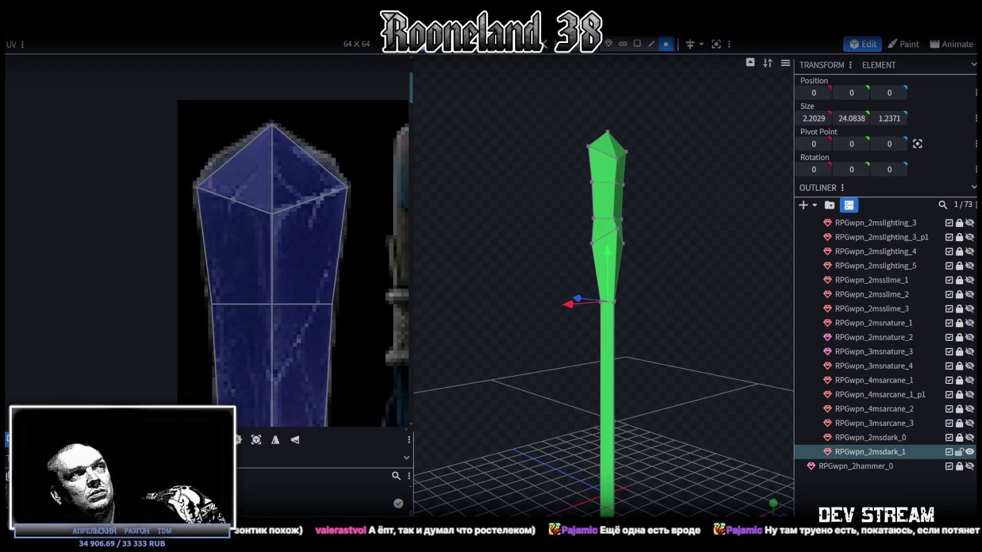
pyautogui.click(881, 489)
# - Select the textured staff mesh from an upright front view
pyautogui.moveTo(704, 341)
pyautogui.mouseDown()
pyautogui.moveTo(683, 335)
pyautogui.moveTo(560, 365)
pyautogui.moveTo(724, 388)
pyautogui.mouseUp()
pyautogui.scroll(3, 708, 355)
pyautogui.scroll(3, 674, 382)
pyautogui.moveTo(747, 339)
pyautogui.mouseDown()
pyautogui.moveTo(532, 331)
pyautogui.moveTo(650, 372)
pyautogui.moveTo(600, 200)
pyautogui.moveTo(601, 279)
pyautogui.moveTo(680, 328)
pyautogui.moveTo(670, 302)
pyautogui.mouseUp()
pyautogui.scroll(-3, 490, 354)
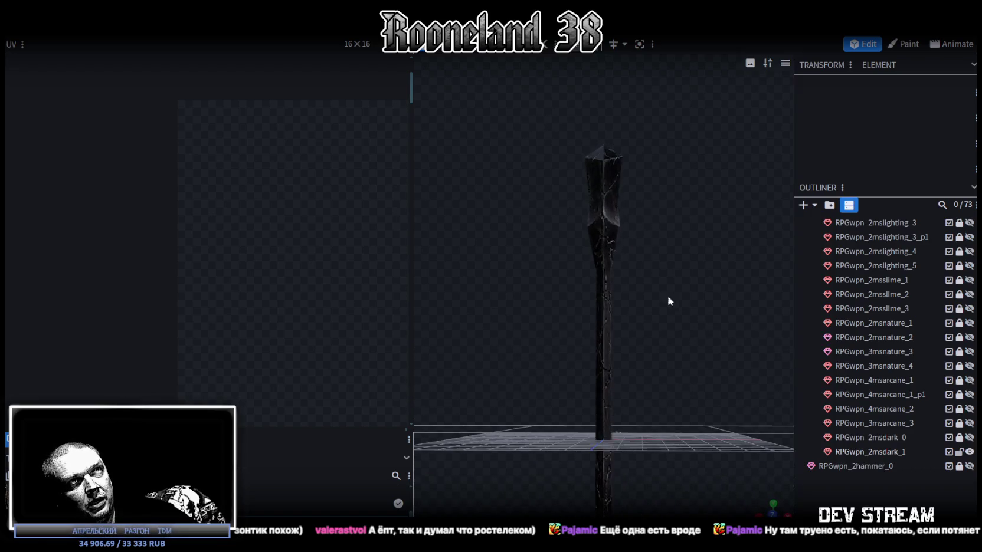
pyautogui.click(603, 215)
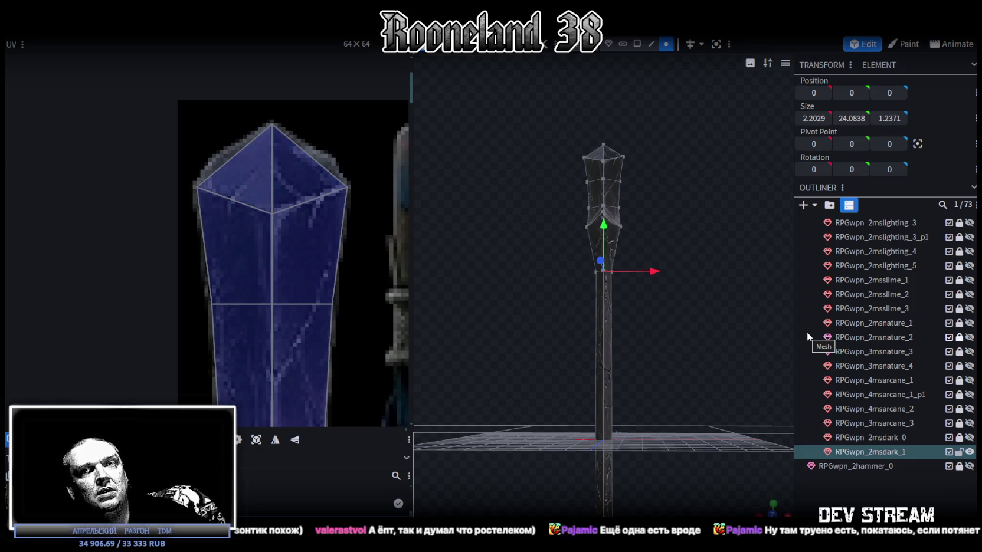
pyautogui.moveTo(676, 273)
pyautogui.mouseDown()
pyautogui.moveTo(667, 270)
pyautogui.moveTo(681, 277)
pyautogui.moveTo(690, 359)
pyautogui.moveTo(740, 325)
pyautogui.moveTo(636, 328)
pyautogui.moveTo(679, 334)
pyautogui.moveTo(737, 323)
pyautogui.moveTo(697, 274)
pyautogui.mouseUp()
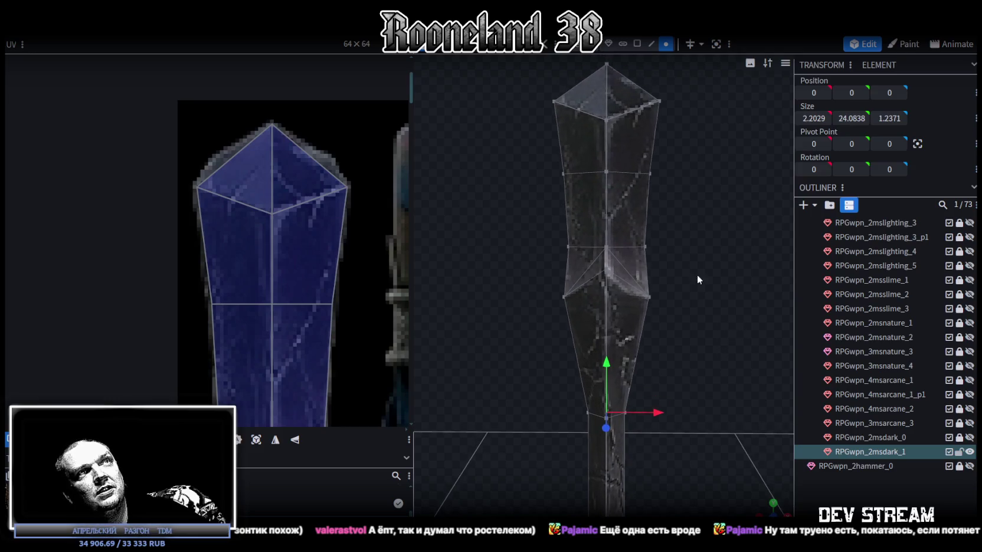
# - Try shifting a collar edge slightly left, then undo the move
pyautogui.click(653, 250)
pyautogui.moveTo(716, 273)
pyautogui.mouseDown()
pyautogui.moveTo(479, 298)
pyautogui.moveTo(698, 288)
pyautogui.mouseUp()
pyautogui.scroll(5, 705, 283)
pyautogui.scroll(-1, 689, 333)
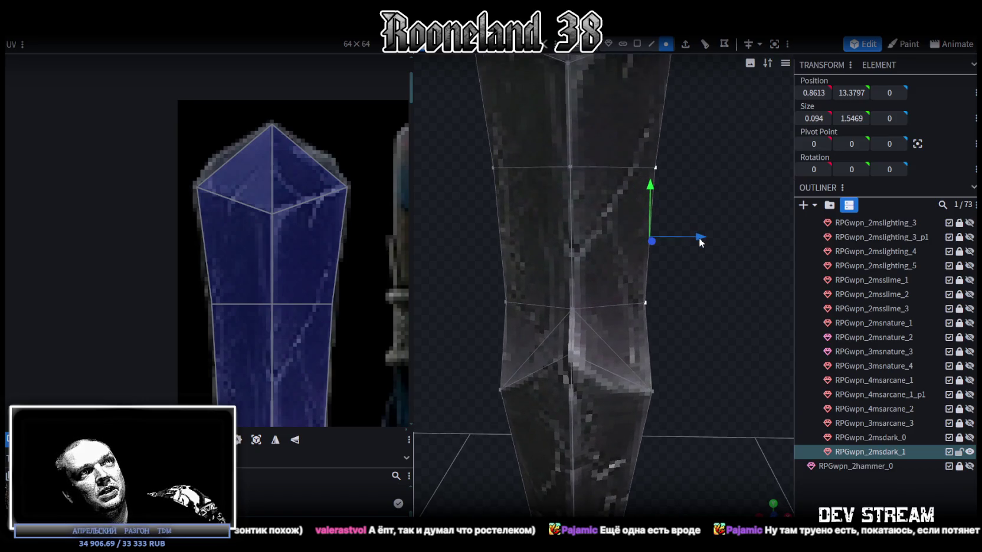
pyautogui.moveTo(700, 239); pyautogui.dragTo(687, 238)
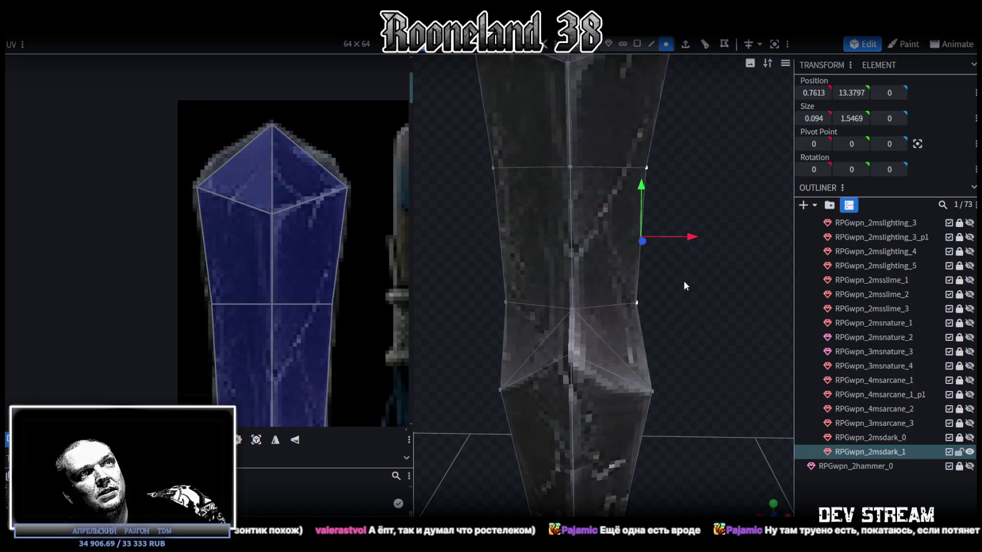
pyautogui.hotkey('ctrl', 'z')
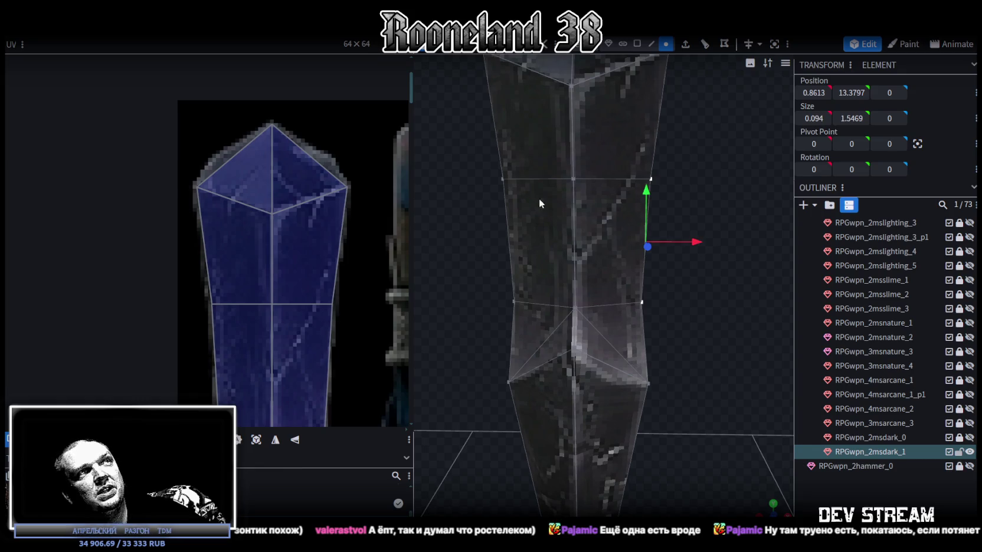
# - Scale the vertex ring above the collar by 0.5 on X, then select the whole mesh
pyautogui.moveTo(473, 159)
pyautogui.mouseDown()
pyautogui.moveTo(731, 315)
pyautogui.moveTo(718, 316)
pyautogui.moveTo(743, 317)
pyautogui.mouseUp()
pyautogui.press('s')
pyautogui.moveTo(632, 236); pyautogui.dragTo(604, 235)
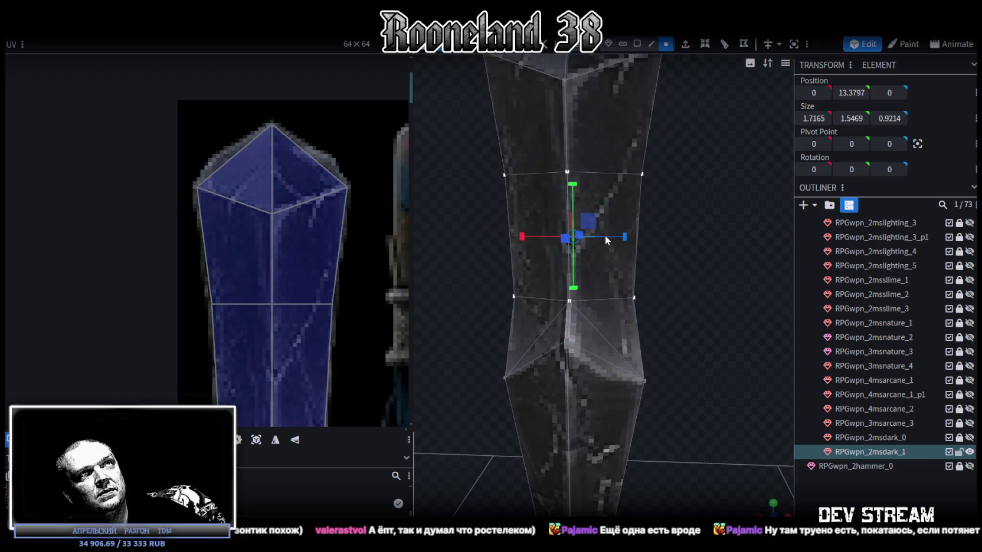
pyautogui.click(679, 348)
pyautogui.moveTo(673, 288); pyautogui.dragTo(631, 272)
pyautogui.doubleClick(631, 272)
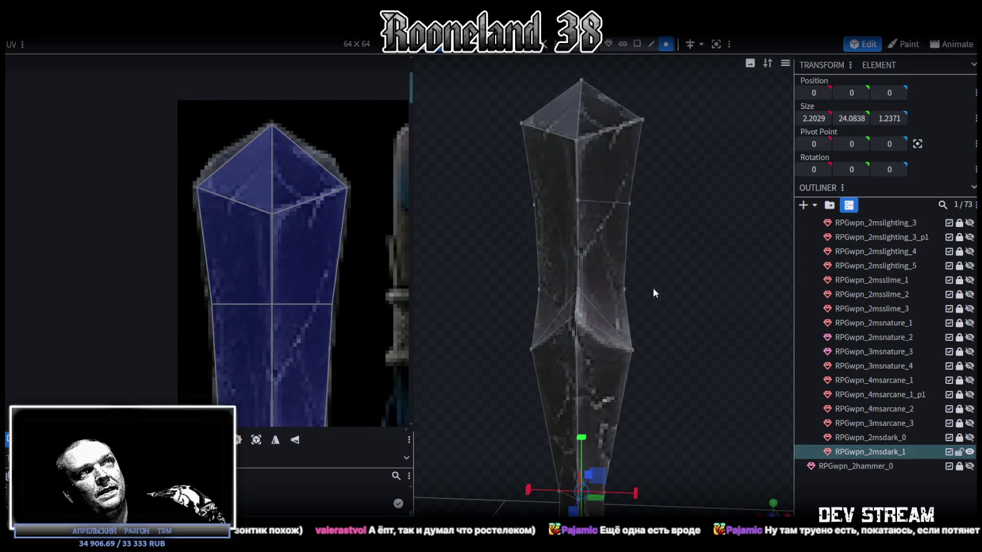
# - Orbit and zoom around the crystal head to inspect the wider bulge
pyautogui.moveTo(719, 330); pyautogui.dragTo(725, 322)
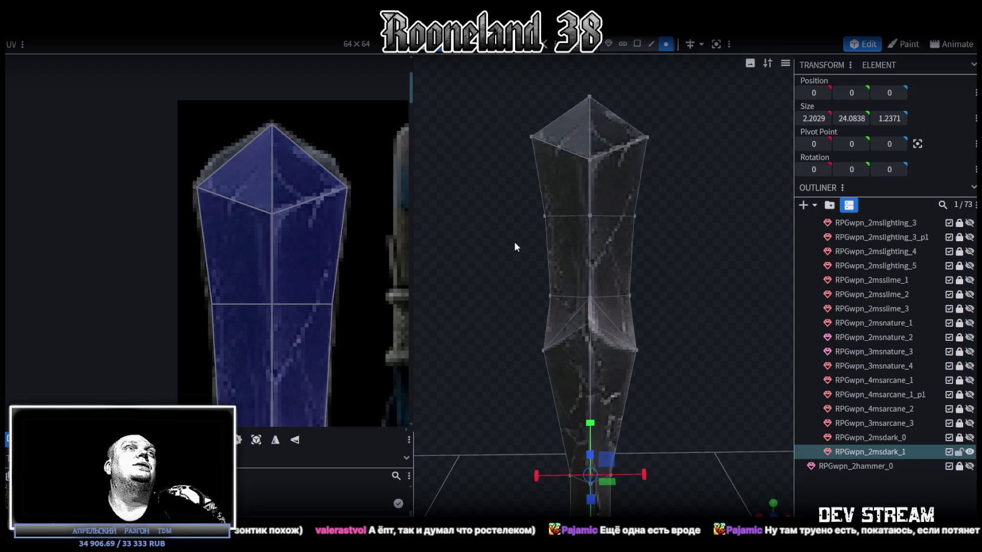
pyautogui.moveTo(550, 271)
pyautogui.mouseDown()
pyautogui.moveTo(596, 188)
pyautogui.moveTo(523, 221)
pyautogui.moveTo(348, 219)
pyautogui.moveTo(426, 217)
pyautogui.mouseUp()
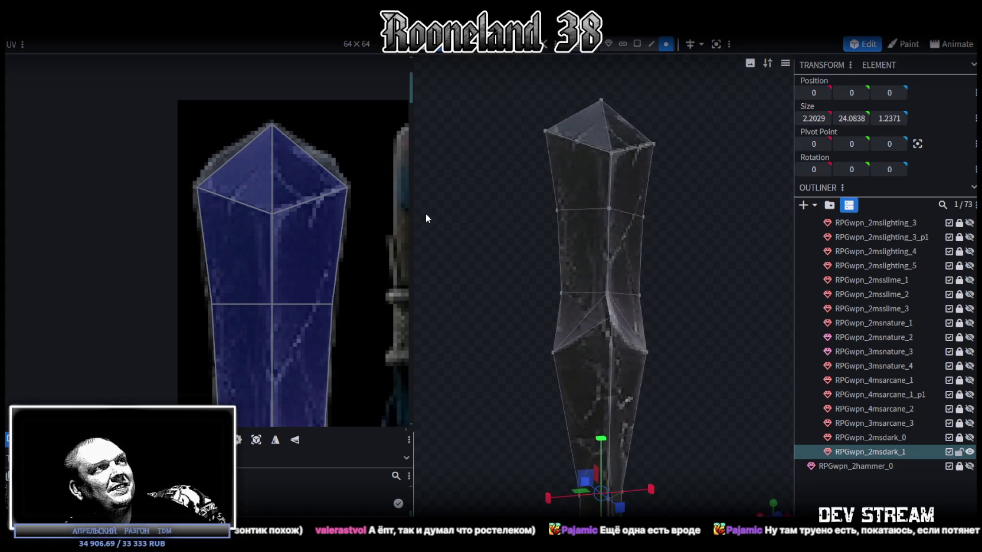
pyautogui.scroll(-2, 289, 315)
pyautogui.scroll(1, 311, 258)
pyautogui.scroll(2, 249, 294)
pyautogui.scroll(2, 256, 274)
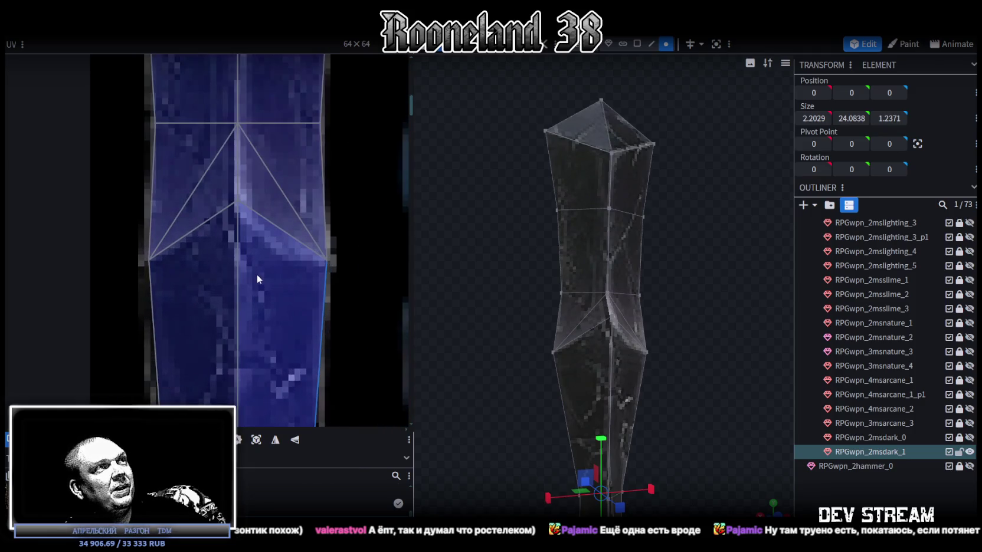
pyautogui.moveTo(524, 330)
pyautogui.mouseDown()
pyautogui.moveTo(656, 309)
pyautogui.moveTo(725, 317)
pyautogui.moveTo(714, 338)
pyautogui.moveTo(504, 408)
pyautogui.moveTo(597, 393)
pyautogui.moveTo(642, 360)
pyautogui.mouseUp()
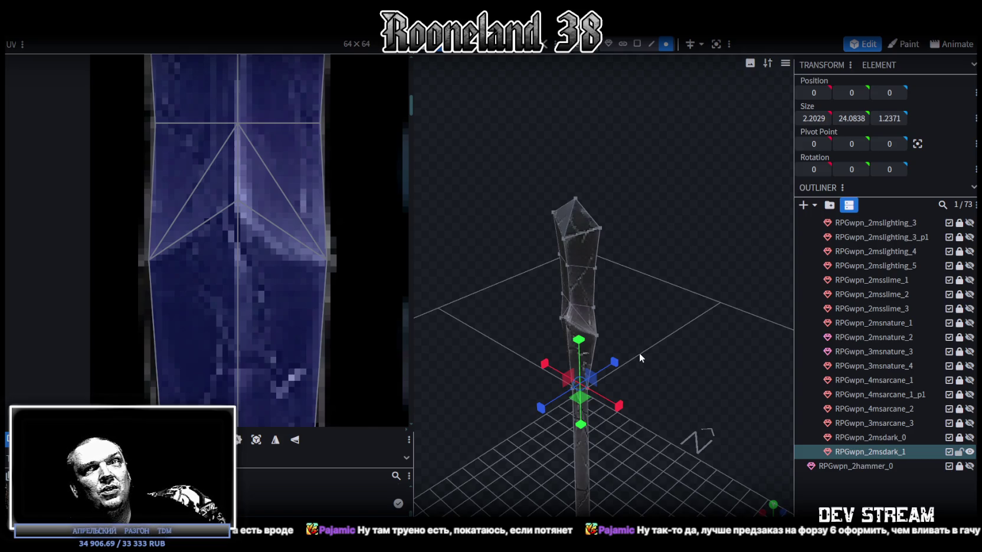
pyautogui.moveTo(664, 179); pyautogui.dragTo(617, 326)
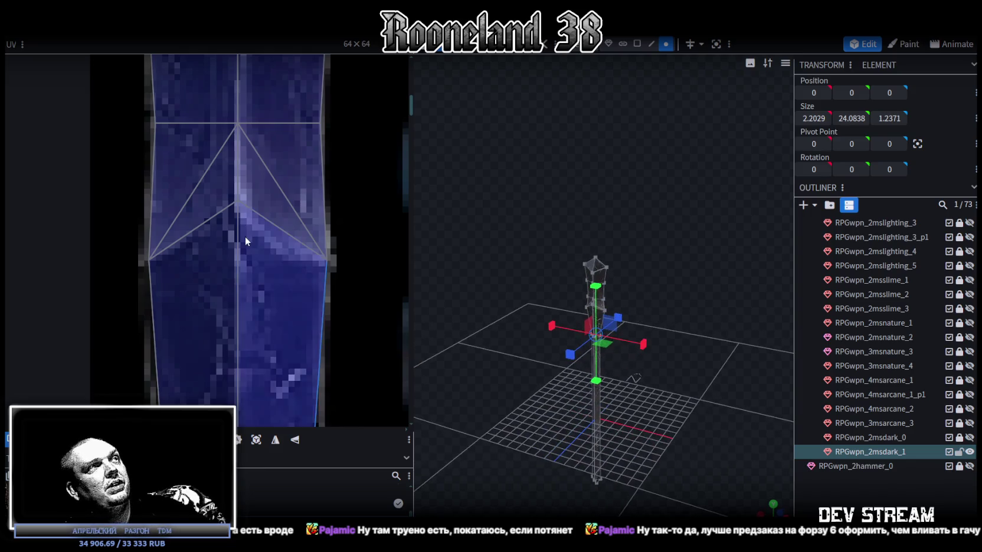
pyautogui.scroll(-3, 245, 236)
pyautogui.scroll(-2, 284, 172)
pyautogui.scroll(-2, 285, 174)
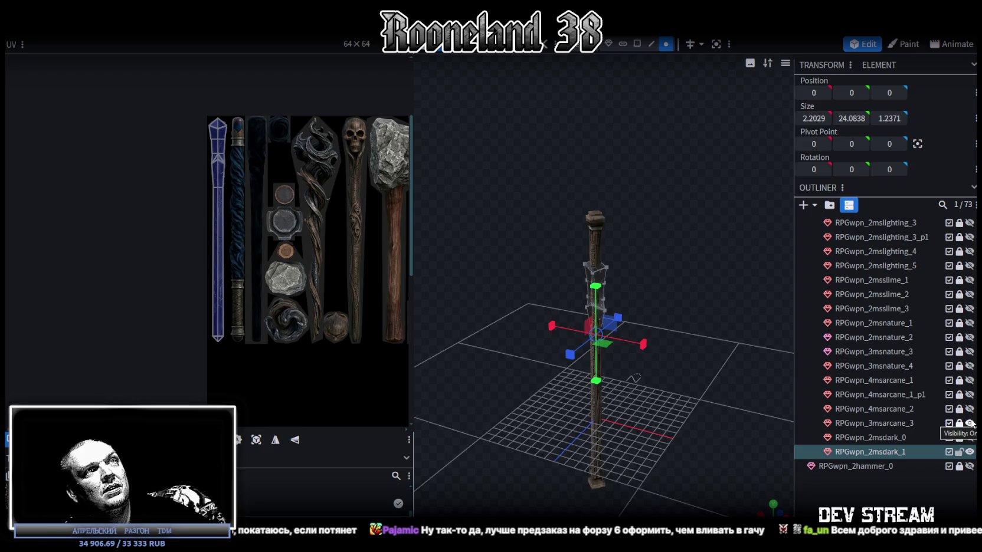
# - Raise the staff's top section 3 units on Y, from 12.7661 to 15.7661
pyautogui.moveTo(699, 295)
pyautogui.mouseDown()
pyautogui.moveTo(675, 289)
pyautogui.moveTo(642, 249)
pyautogui.mouseUp()
pyautogui.moveTo(544, 197)
pyautogui.mouseDown()
pyautogui.moveTo(668, 369)
pyautogui.moveTo(669, 334)
pyautogui.mouseUp()
pyautogui.press('v')
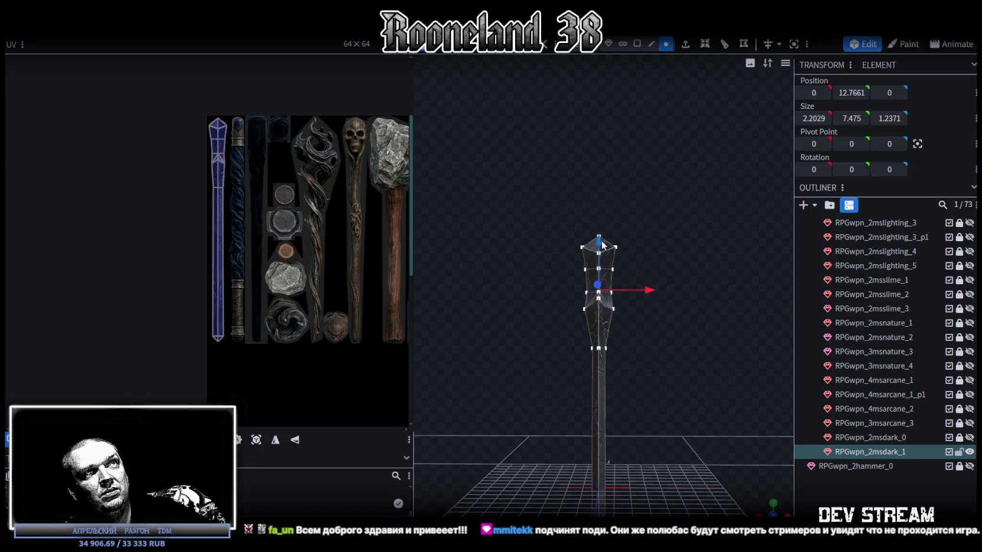
pyautogui.moveTo(600, 242); pyautogui.dragTo(601, 204)
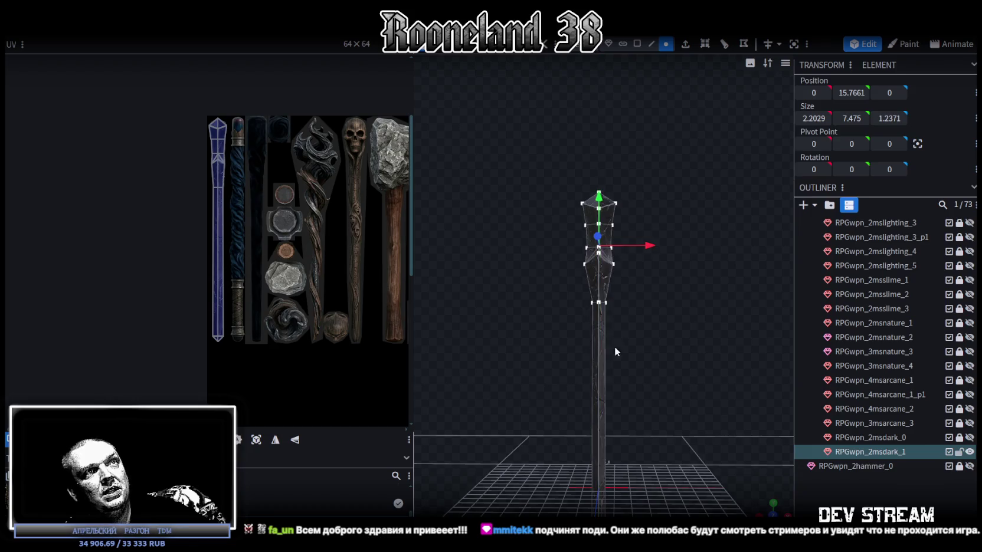
# - Orbit around the raised staff top from above, front-on and angled views
pyautogui.scroll(2, 616, 333)
pyautogui.scroll(3, 620, 397)
pyautogui.scroll(-2, 640, 393)
pyautogui.moveTo(640, 394); pyautogui.dragTo(518, 361)
pyautogui.scroll(-3, 646, 399)
pyautogui.moveTo(646, 399)
pyautogui.mouseDown()
pyautogui.moveTo(645, 476)
pyautogui.moveTo(598, 415)
pyautogui.moveTo(596, 338)
pyautogui.moveTo(605, 405)
pyautogui.moveTo(582, 404)
pyautogui.moveTo(598, 305)
pyautogui.mouseUp()
pyautogui.moveTo(539, 358); pyautogui.dragTo(611, 324)
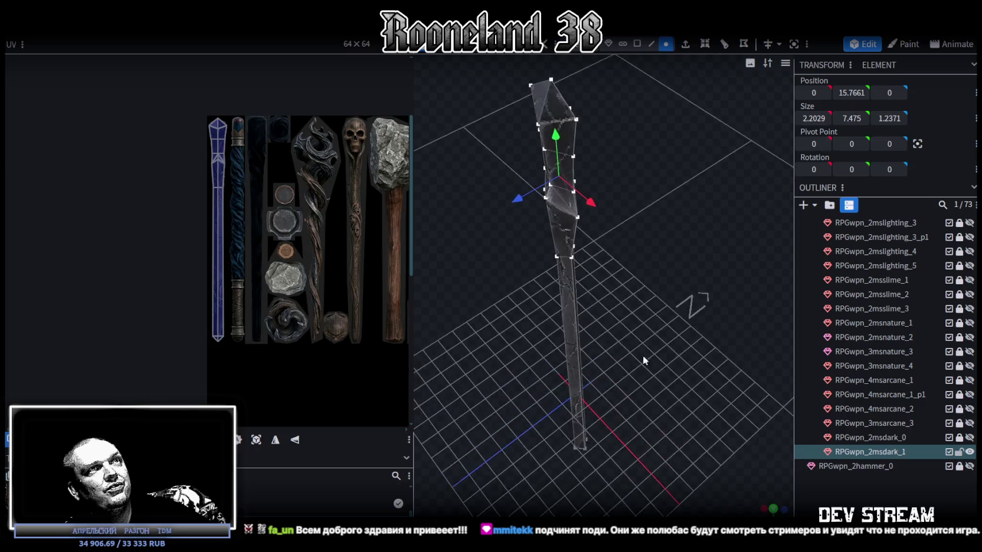
pyautogui.moveTo(514, 275)
pyautogui.mouseDown()
pyautogui.moveTo(690, 308)
pyautogui.moveTo(689, 373)
pyautogui.mouseUp()
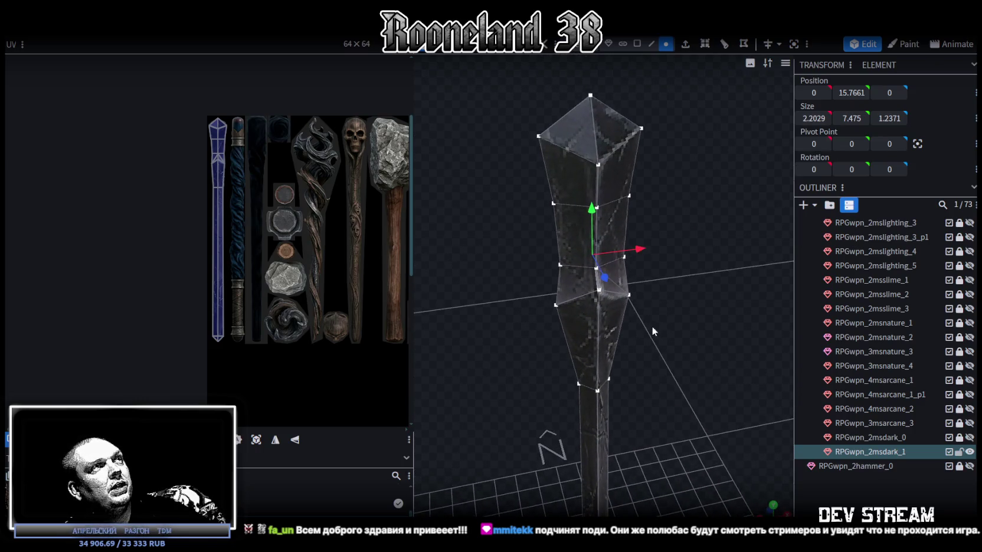
pyautogui.moveTo(653, 331); pyautogui.dragTo(658, 292)
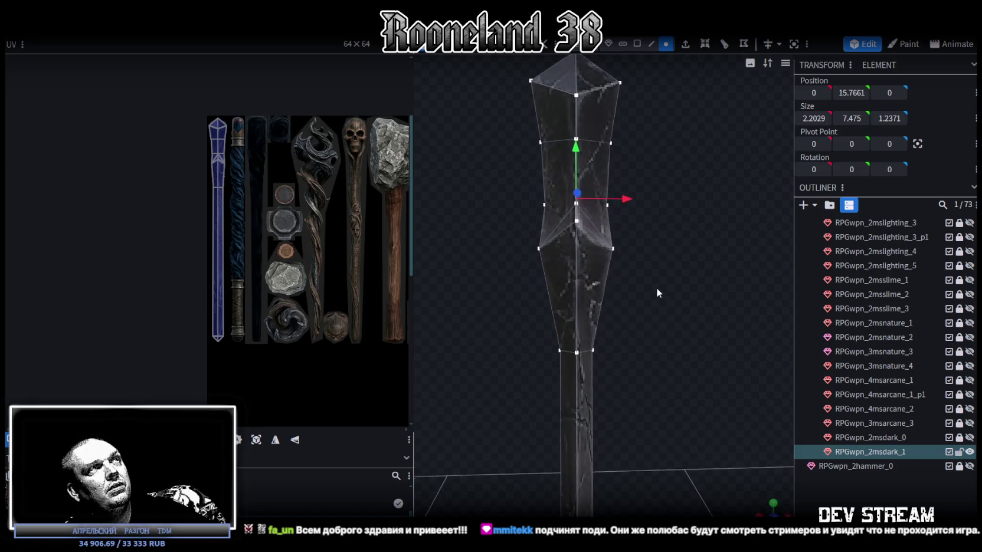
# - Show the RPGwpn_3msarcane_3 wooden shaft and hide RPGwpn_2msdark_1
pyautogui.click(970, 438)
pyautogui.click(970, 438)
pyautogui.scroll(-3, 651, 322)
pyautogui.moveTo(688, 318)
pyautogui.mouseDown()
pyautogui.moveTo(678, 327)
pyautogui.moveTo(686, 331)
pyautogui.mouseUp()
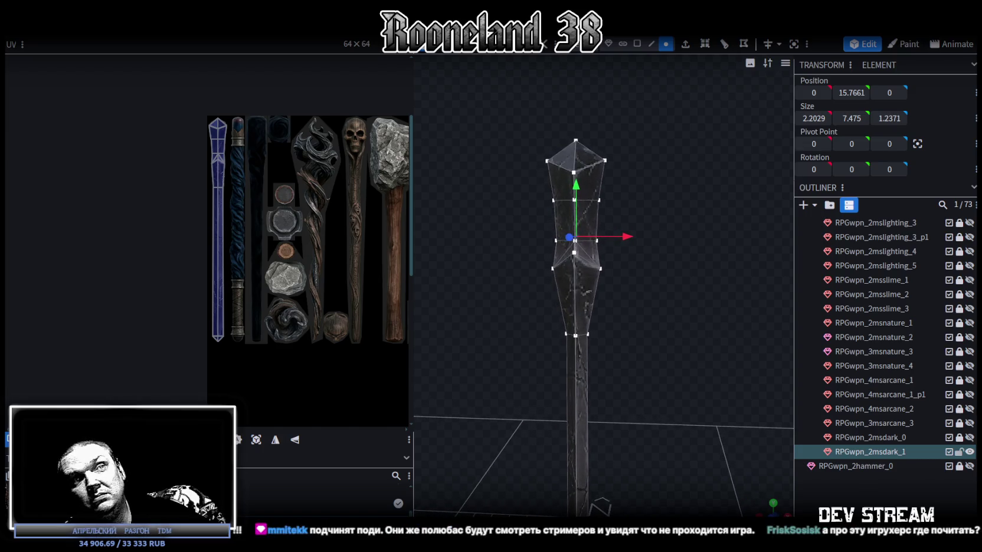
pyautogui.click(970, 423)
pyautogui.click(970, 423)
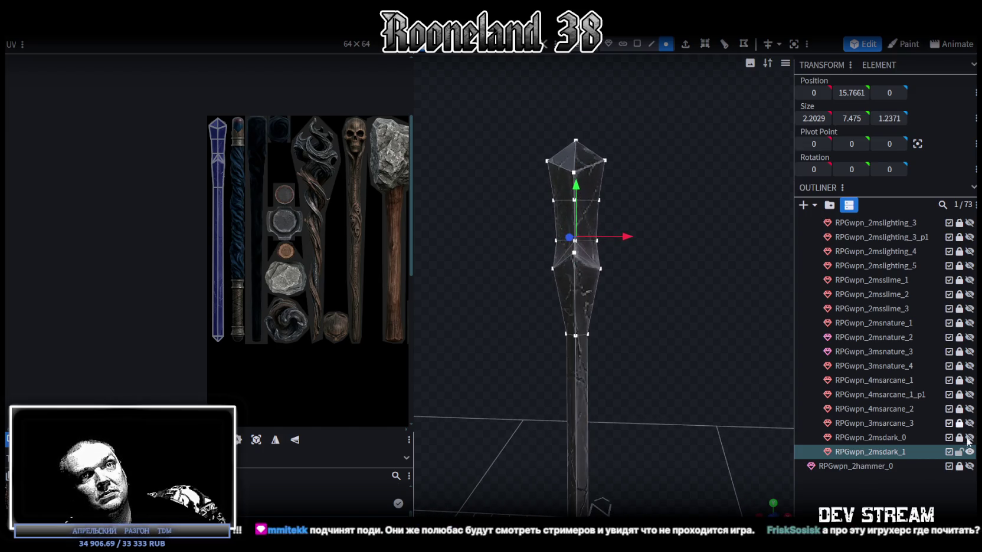
# - Duplicate the RPGwpn_3msarcane_3 wooden shaft and place the copy below RPGwpn_2msdark_1
pyautogui.click(959, 452)
pyautogui.click(970, 452)
pyautogui.click(969, 423)
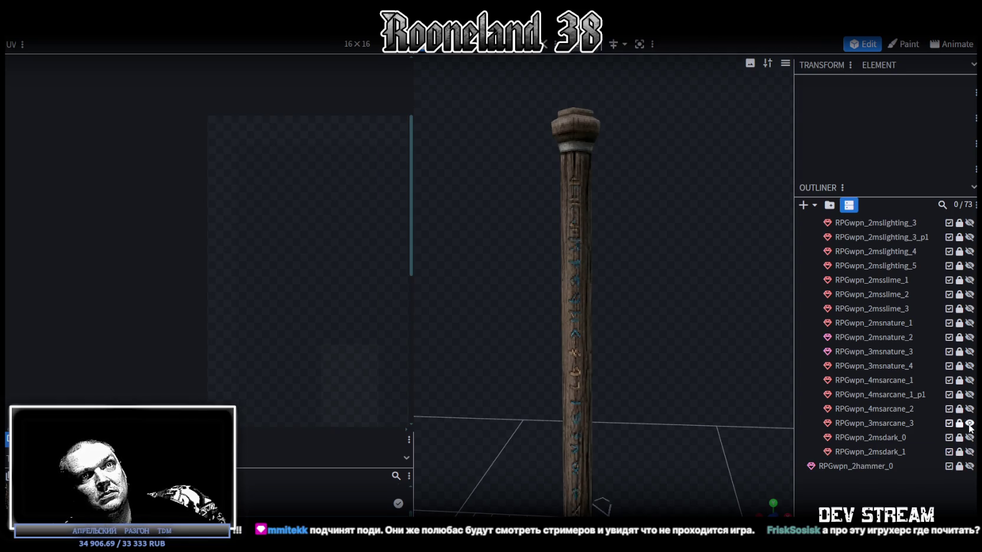
pyautogui.click(899, 424)
pyautogui.hotkey('ctrl', 'd')
pyautogui.moveTo(899, 438); pyautogui.dragTo(904, 470)
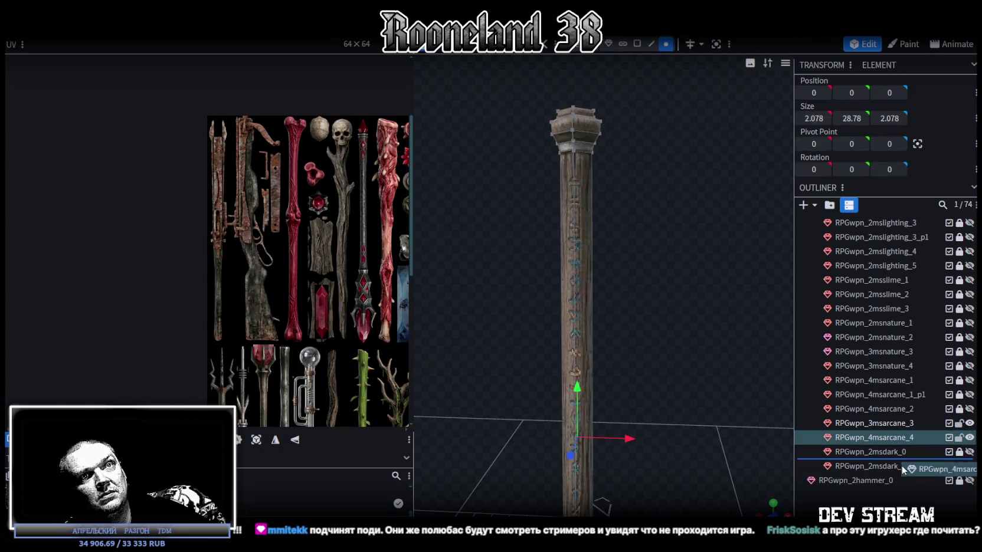
# - Rename the copied shaft RPGwpn_2msdark_2, based on RPGwpn_2msdark_1's name
pyautogui.click(959, 452)
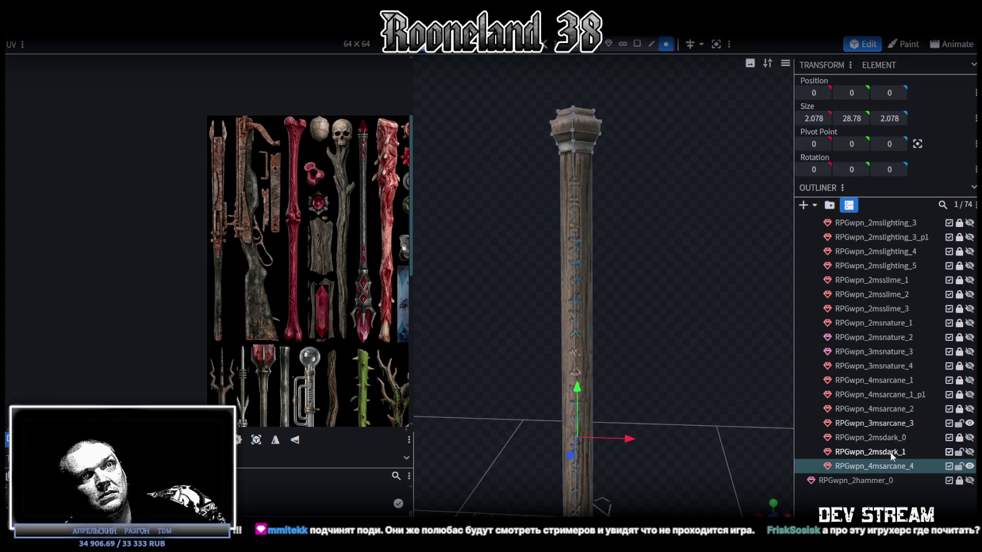
pyautogui.doubleClick(891, 452)
pyautogui.hotkey('ctrl', 'c')
pyautogui.click(897, 466)
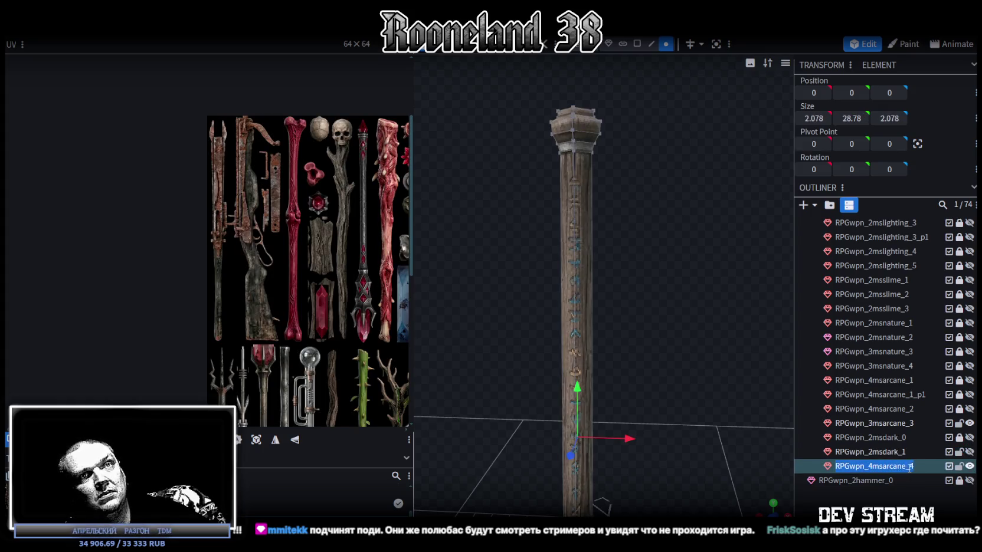
pyautogui.doubleClick(899, 466)
pyautogui.hotkey('ctrl', 'v')
pyautogui.write('2')
pyautogui.press('Return')
# - Lock RPGwpn_3msarcane_3 and RPGwpn_2msdark_1, then select all faces of the new shaft
pyautogui.click(960, 423)
pyautogui.click(958, 452)
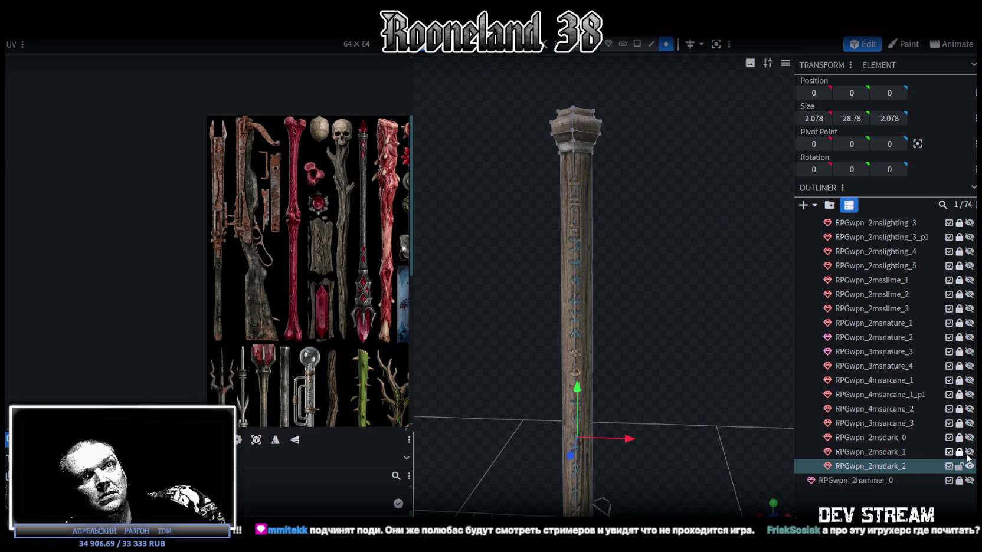
pyautogui.moveTo(646, 272); pyautogui.dragTo(648, 295)
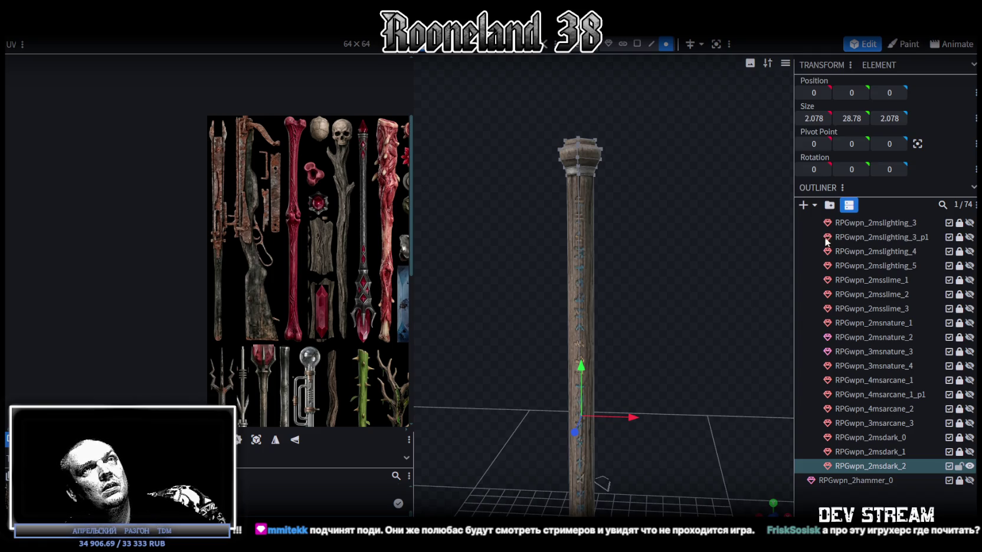
pyautogui.click(892, 460)
pyautogui.rightClick(893, 462)
pyautogui.moveTo(803, 406)
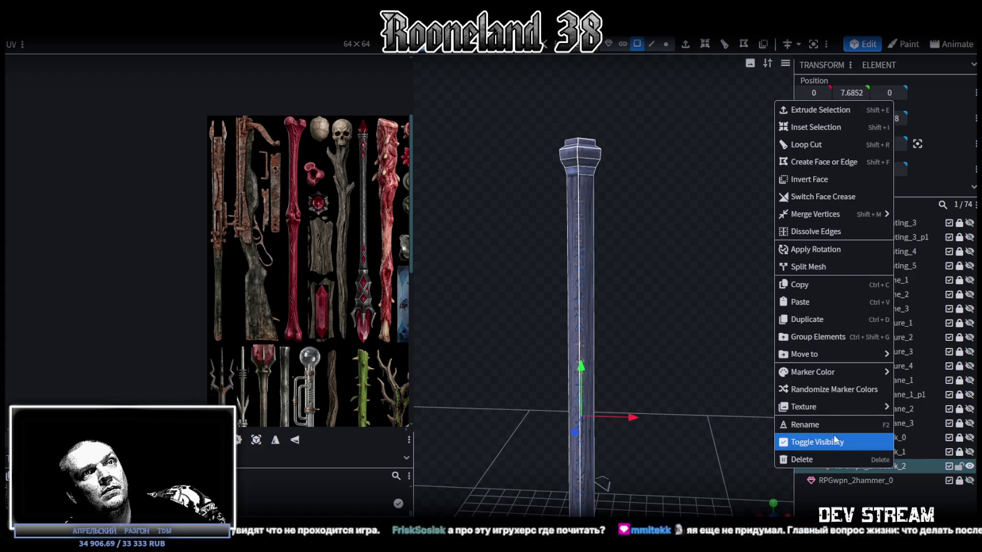
# - Assign the PRG_wpn4.png dark weapons atlas to RPGwpn_2msdark_2
pyautogui.click(929, 478)
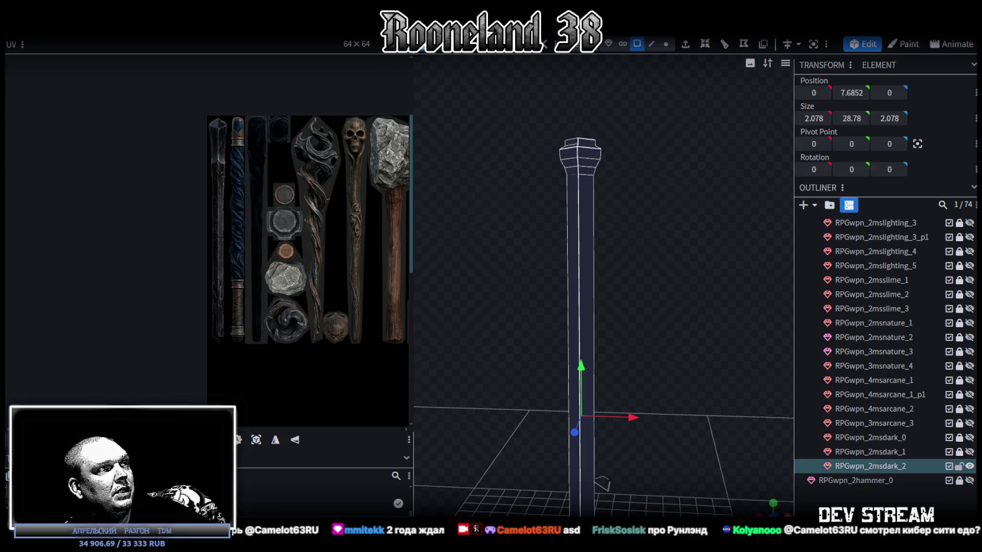
pyautogui.hotkey('alt', 'Tab')
pyautogui.scroll(-5, 277, 391)
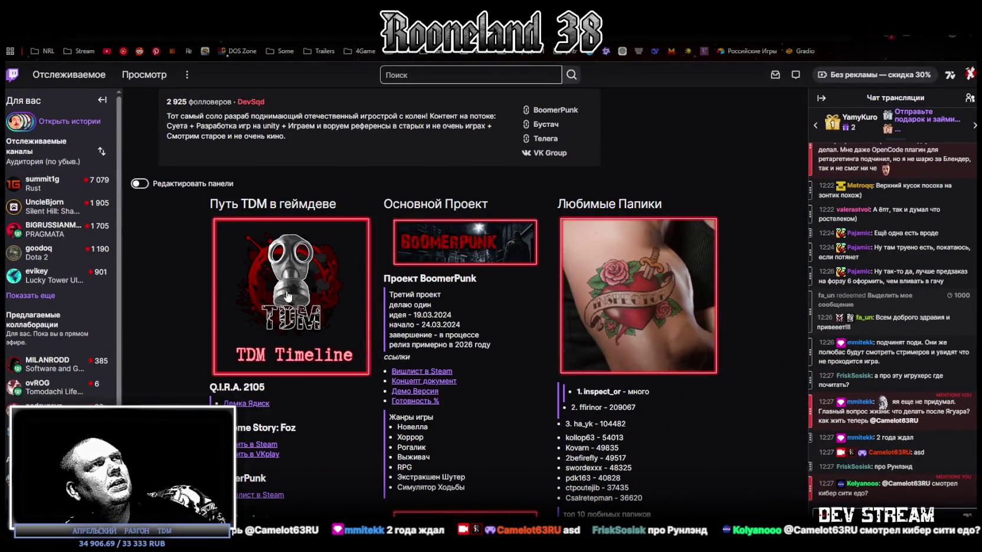
pyautogui.click(292, 319)
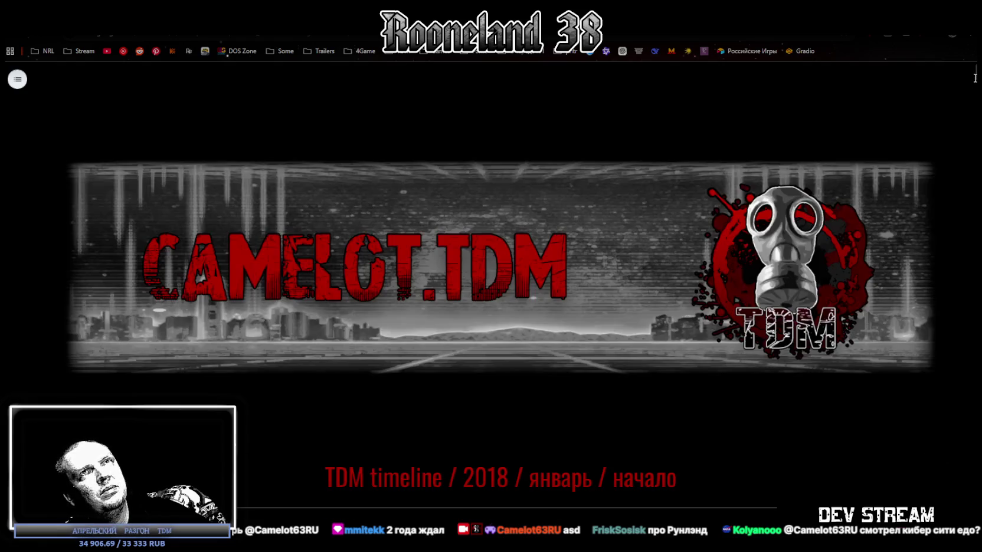
pyautogui.moveTo(974, 99); pyautogui.dragTo(977, 468)
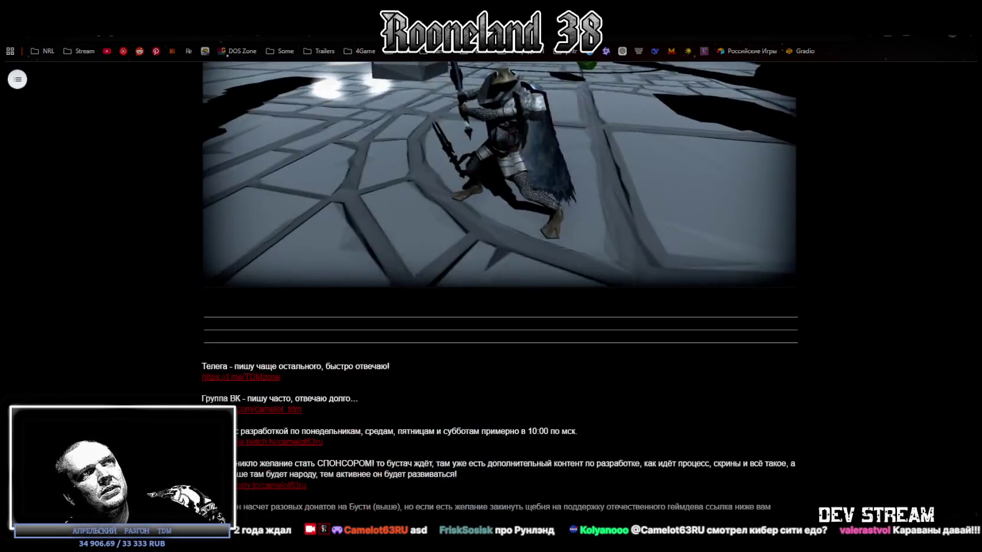
pyautogui.scroll(4, 437, 229)
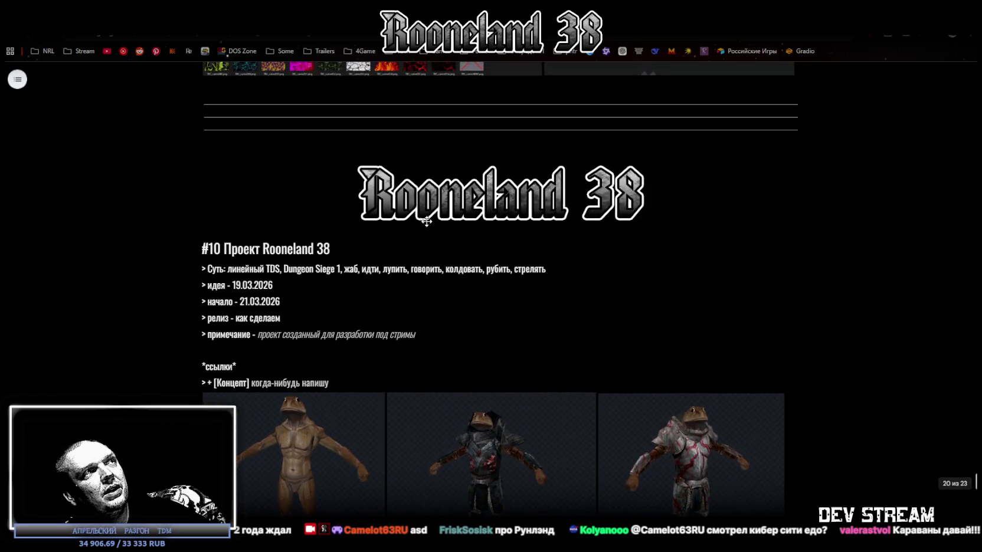
pyautogui.moveTo(417, 338); pyautogui.dragTo(204, 314)
pyautogui.moveTo(246, 269); pyautogui.dragTo(326, 270)
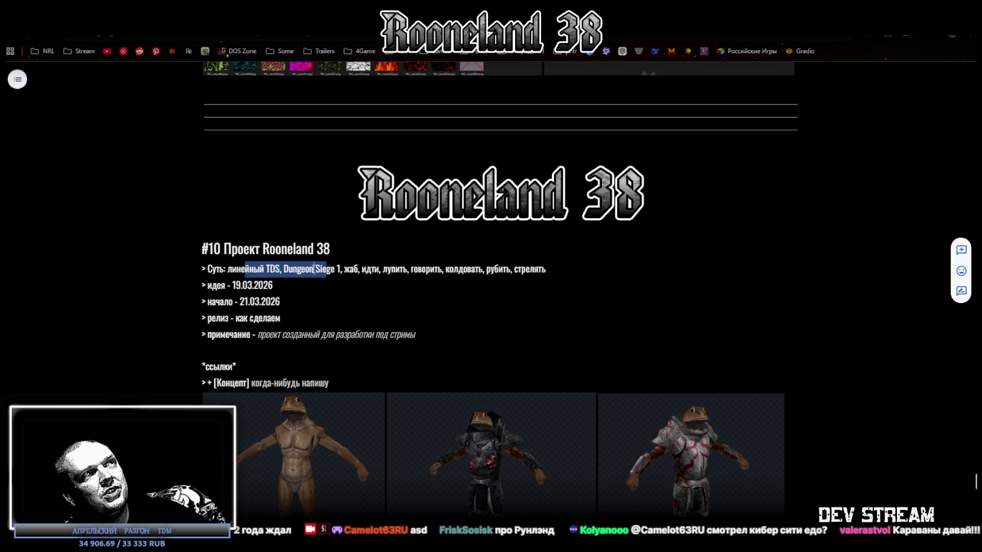
pyautogui.moveTo(496, 285); pyautogui.dragTo(491, 283)
pyautogui.hotkey('ctrl', 'z')
pyautogui.press('Down')
pyautogui.press('Down')
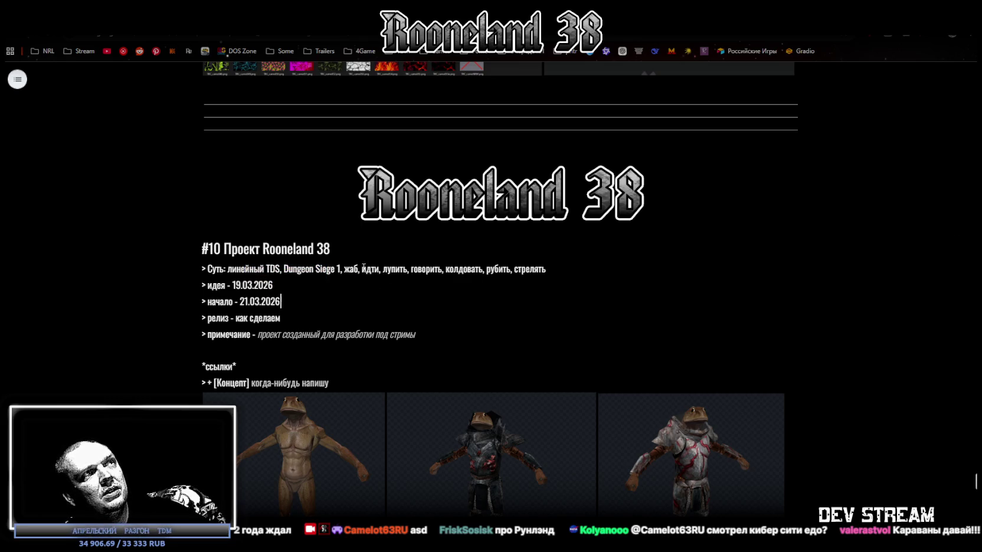
pyautogui.click(431, 268)
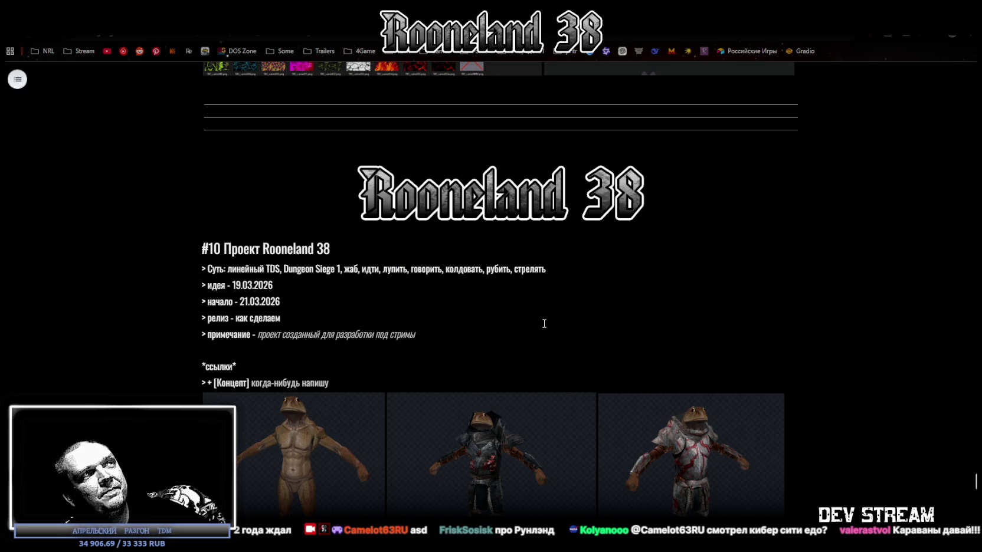
pyautogui.scroll(-2, 543, 323)
pyautogui.scroll(-1, 555, 310)
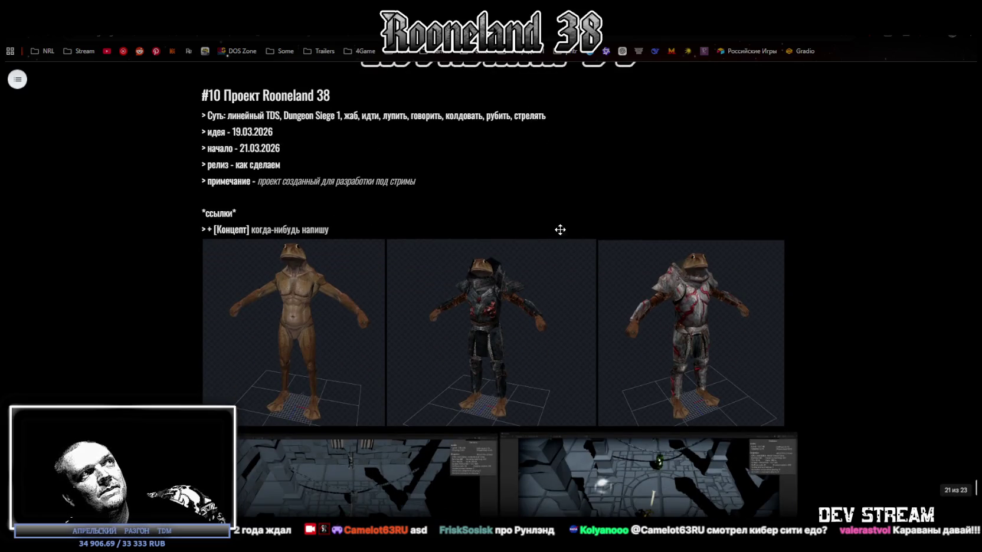
pyautogui.moveTo(260, 181); pyautogui.dragTo(418, 179)
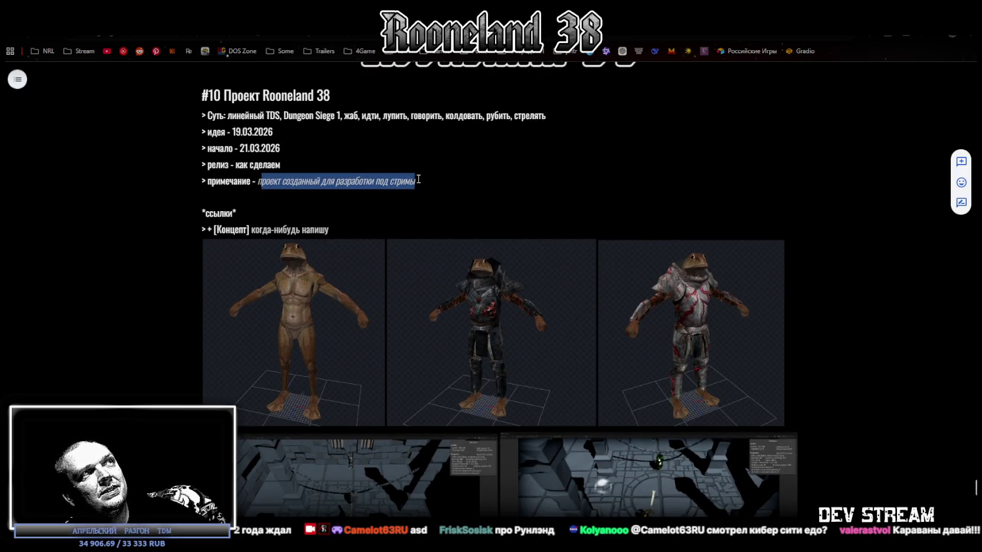
pyautogui.hotkey('alt', 'Tab')
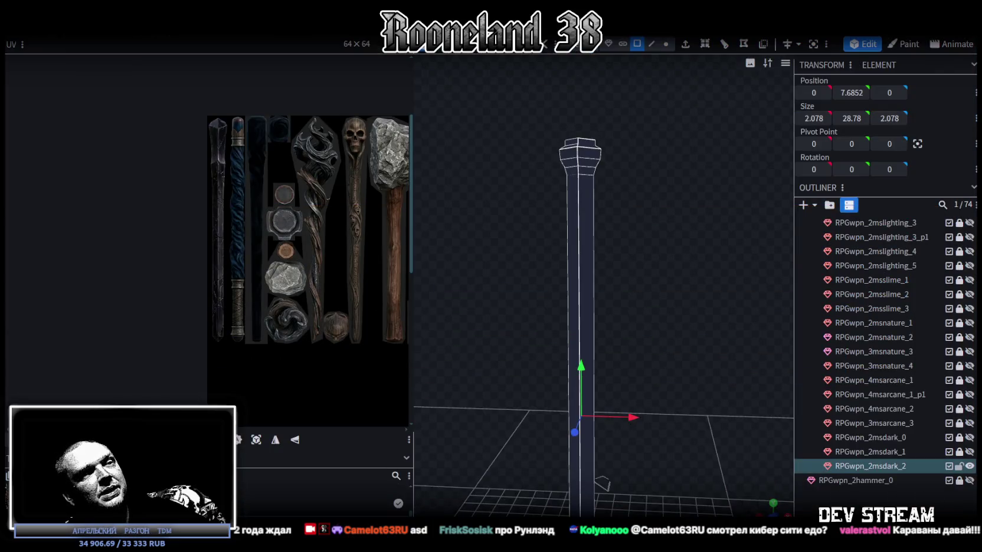
# - Run the Unity dungeon scene in play mode, stop it, and go back to Blockbench
pyautogui.hotkey('alt', 'Tab')
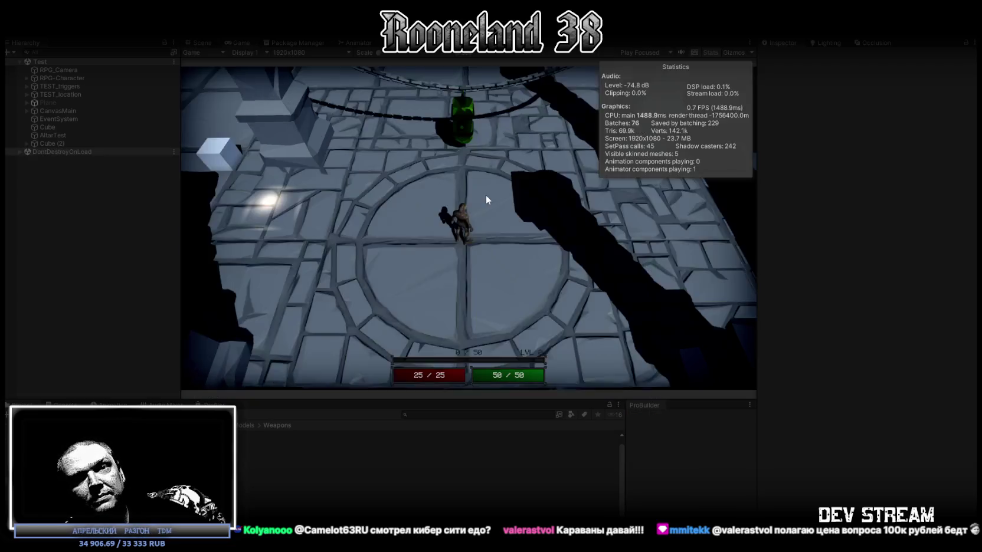
pyautogui.hotkey('shift', 'space')
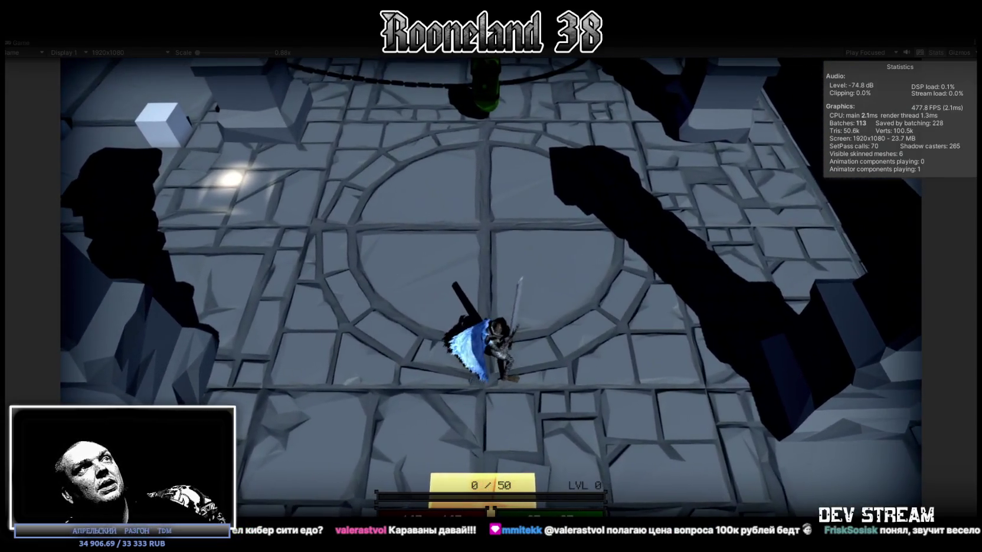
pyautogui.hotkey('ctrl', 'p')
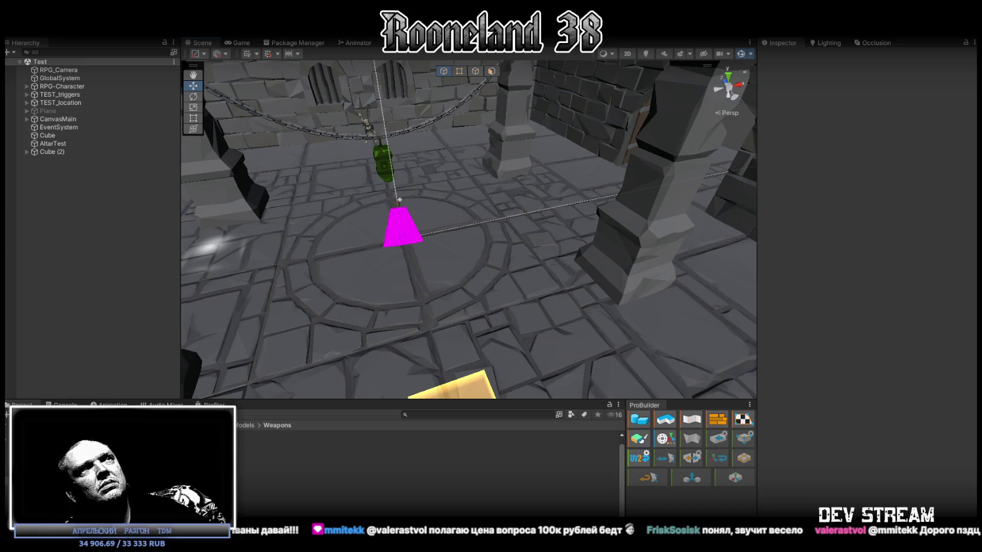
pyautogui.hotkey('alt', 'Tab')
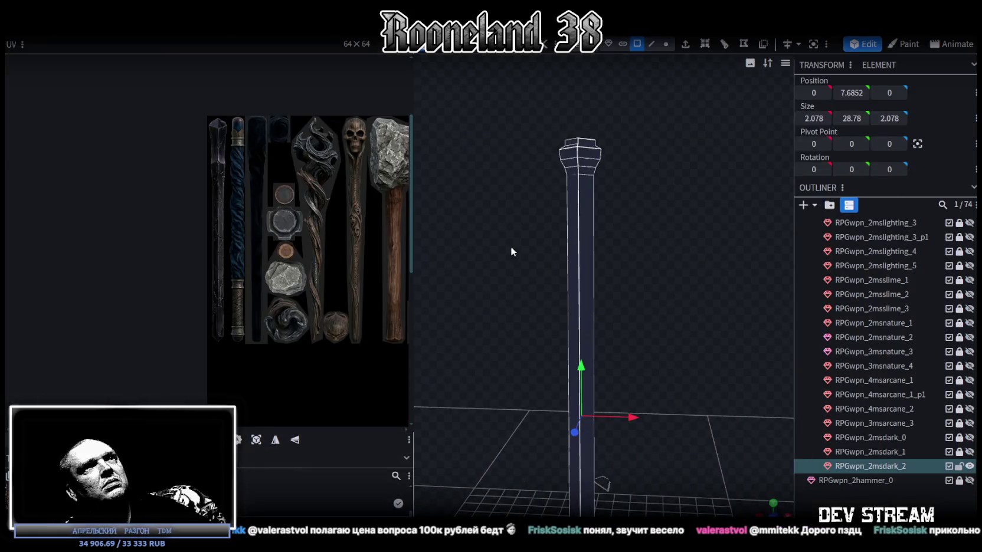
pyautogui.moveTo(498, 214); pyautogui.dragTo(632, 407)
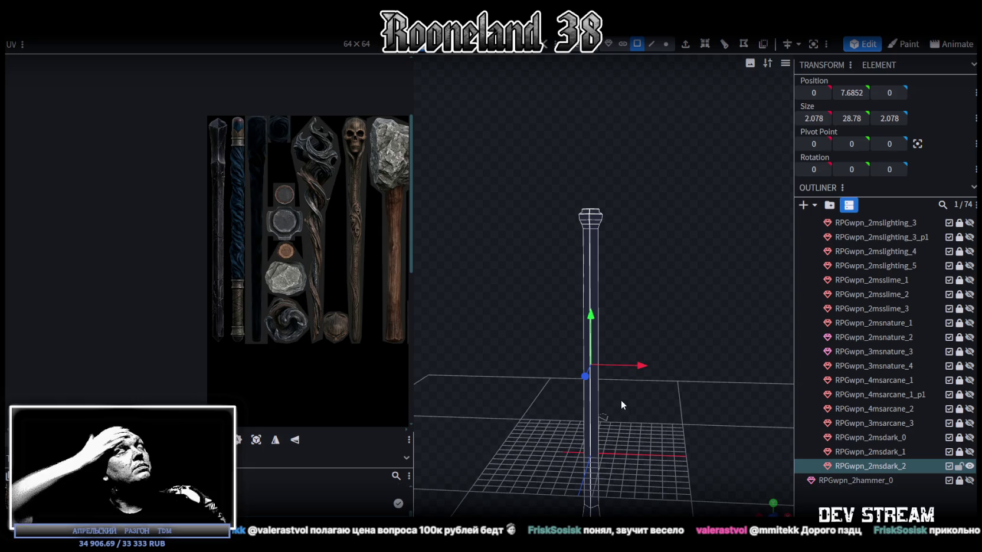
pyautogui.scroll(1, 552, 195)
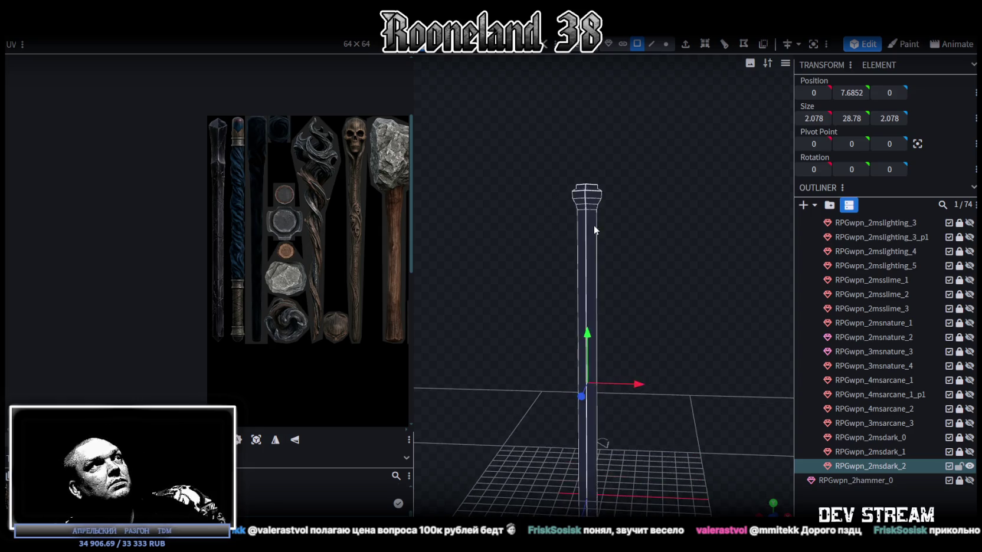
pyautogui.scroll(2, 592, 225)
pyautogui.scroll(2, 644, 239)
pyautogui.moveTo(657, 248); pyautogui.dragTo(661, 330, button='right')
pyautogui.scroll(2, 687, 271)
pyautogui.moveTo(689, 270); pyautogui.dragTo(683, 363, button='right')
pyautogui.scroll(2, 662, 263)
pyautogui.moveTo(661, 263); pyautogui.dragTo(662, 248)
pyautogui.scroll(1, 661, 261)
pyautogui.scroll(-3, 663, 255)
pyautogui.scroll(2, 661, 253)
pyautogui.scroll(-1, 661, 260)
pyautogui.scroll(-1, 661, 283)
pyautogui.scroll(-2, 619, 279)
pyautogui.scroll(-1, 637, 274)
pyautogui.moveTo(637, 275); pyautogui.dragTo(629, 138)
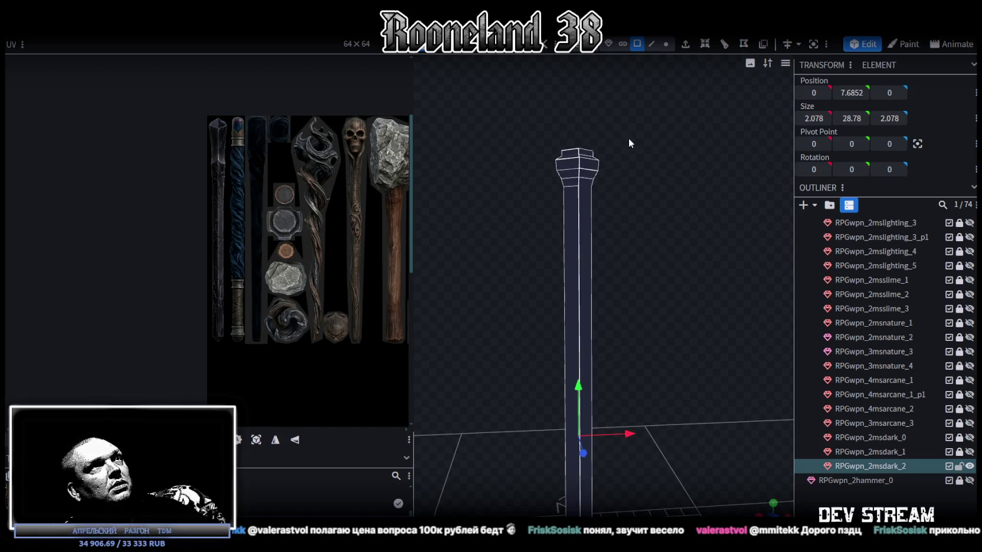
pyautogui.moveTo(645, 407)
pyautogui.mouseDown()
pyautogui.moveTo(654, 157)
pyautogui.moveTo(645, 186)
pyautogui.moveTo(556, 230)
pyautogui.mouseUp()
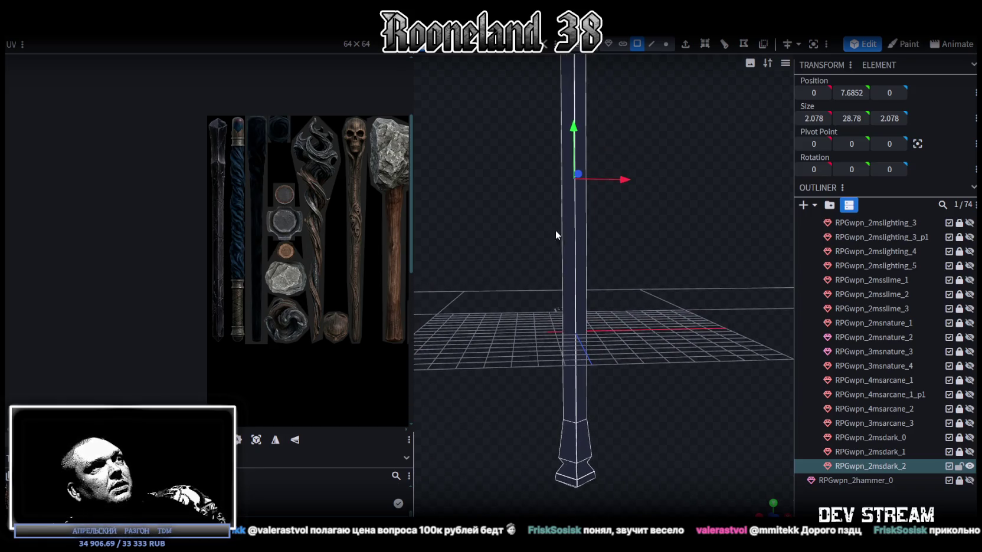
pyautogui.moveTo(656, 387)
pyautogui.mouseDown()
pyautogui.moveTo(688, 381)
pyautogui.moveTo(671, 256)
pyautogui.moveTo(648, 268)
pyautogui.moveTo(578, 200)
pyautogui.moveTo(639, 262)
pyautogui.moveTo(660, 264)
pyautogui.mouseUp()
pyautogui.scroll(3, 571, 199)
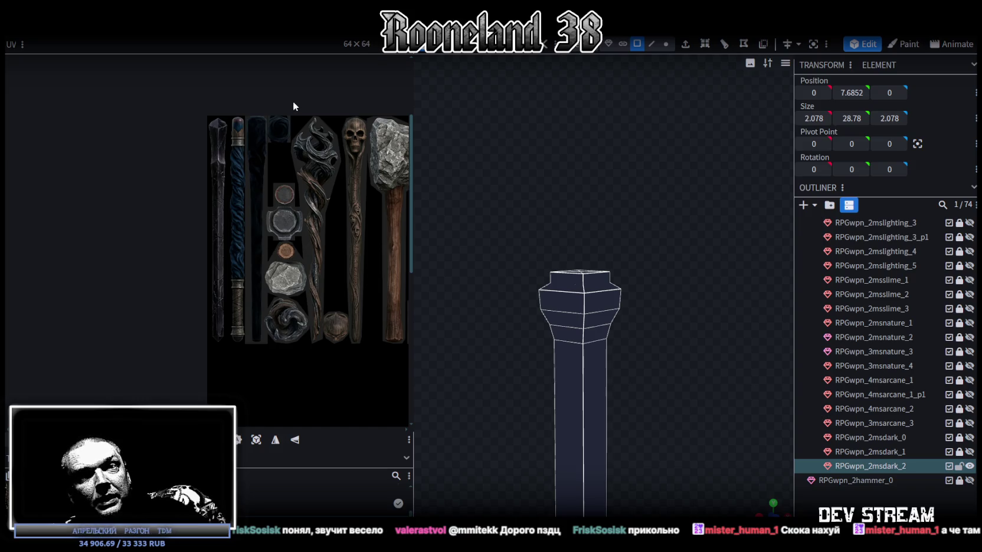
pyautogui.scroll(2, 553, 288)
pyautogui.click(577, 281)
pyautogui.moveTo(770, 504); pyautogui.dragTo(549, 266)
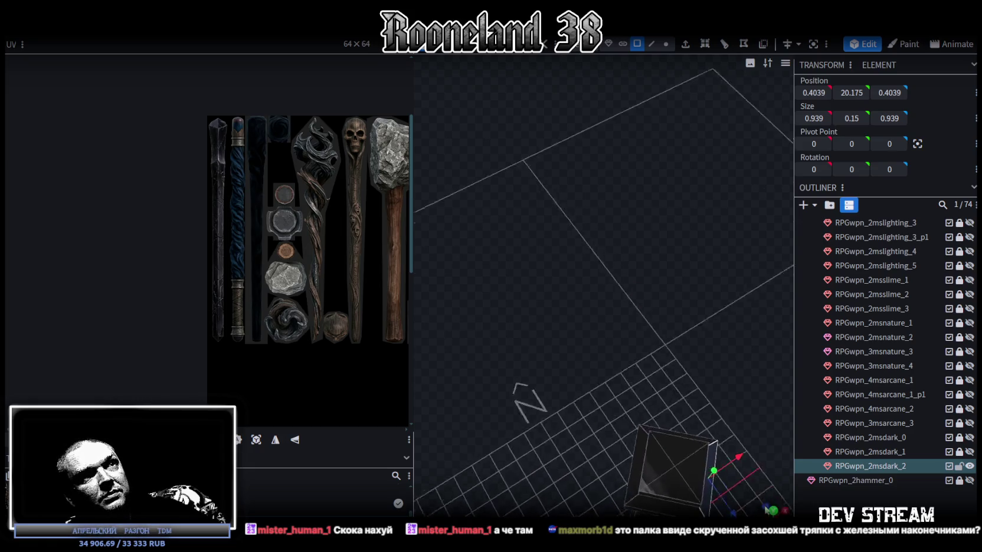
pyautogui.click(543, 265)
pyautogui.click(575, 278)
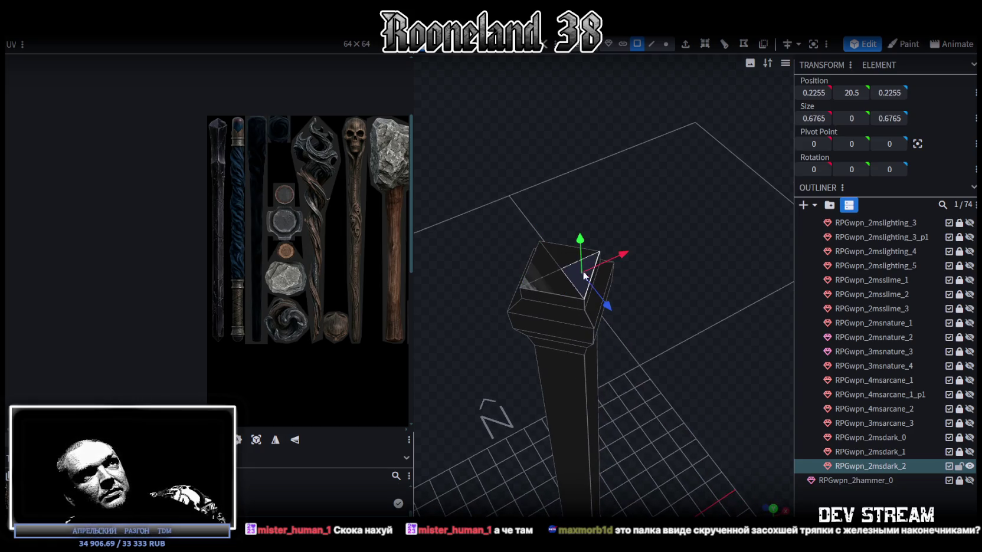
pyautogui.click(551, 288)
pyautogui.click(573, 283)
pyautogui.click(576, 266)
pyautogui.click(564, 263)
pyautogui.click(552, 283)
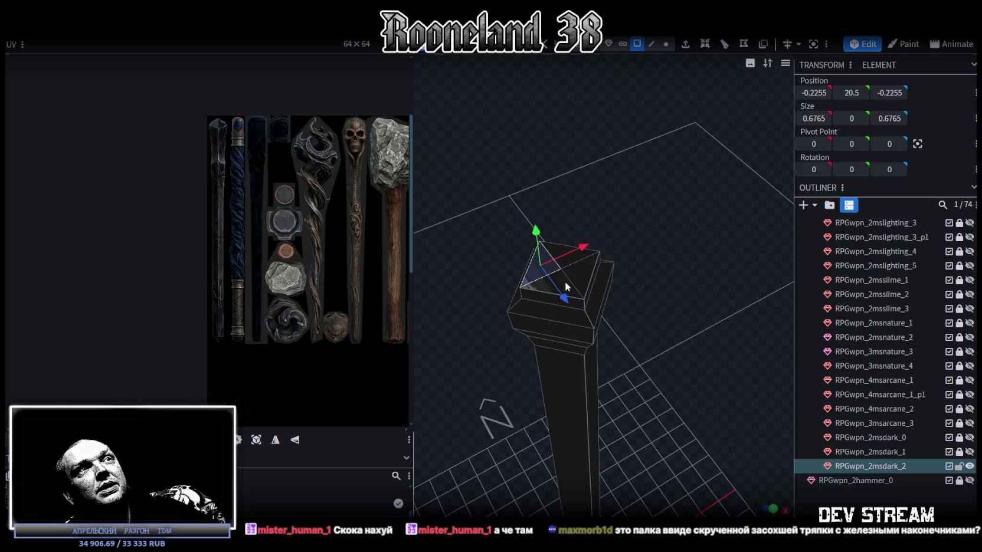
pyautogui.click(568, 276)
pyautogui.click(566, 258)
pyautogui.click(561, 261)
pyautogui.click(539, 265)
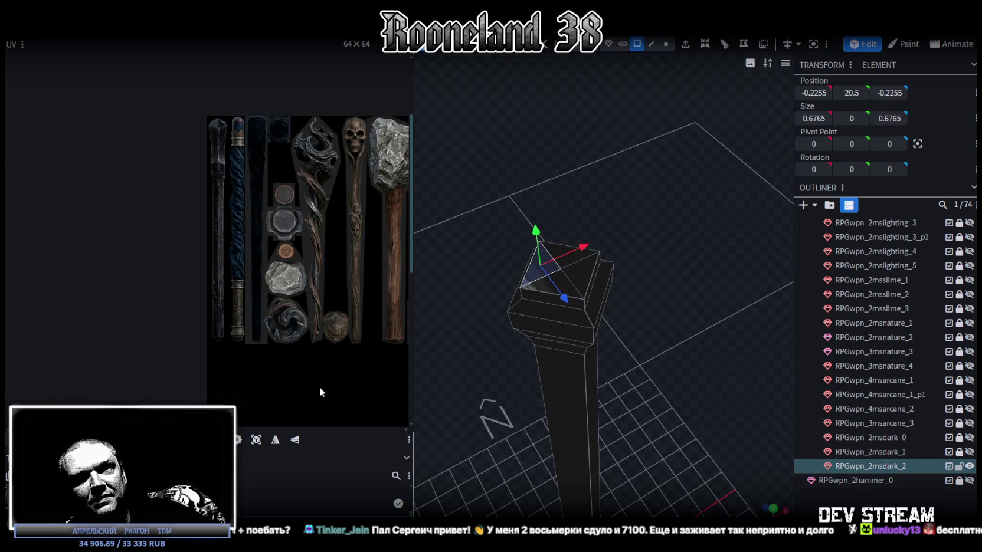
pyautogui.scroll(-3, 572, 330)
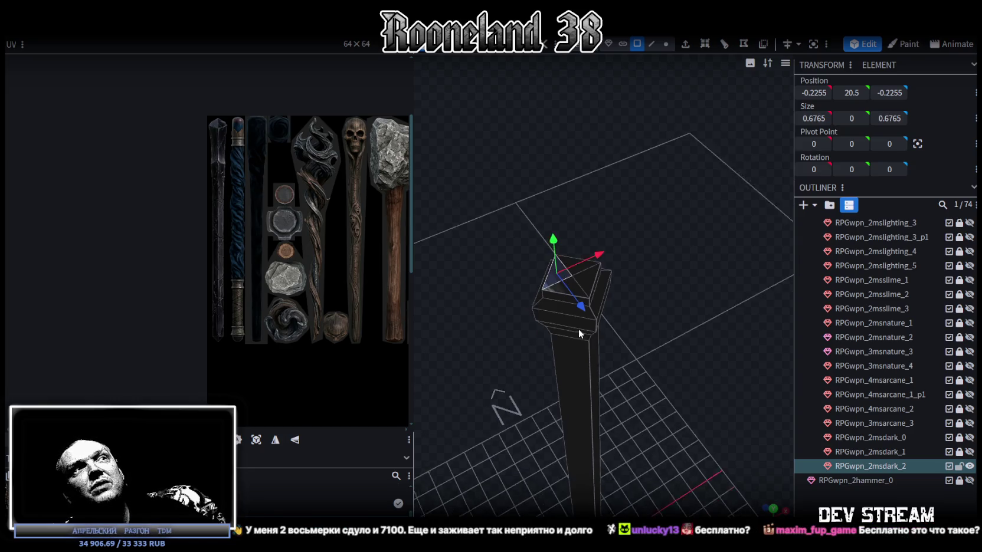
# - Enlarge the UV editor panel and zoom onto the atlas's staff handle textures
pyautogui.moveTo(665, 362); pyautogui.dragTo(626, 310)
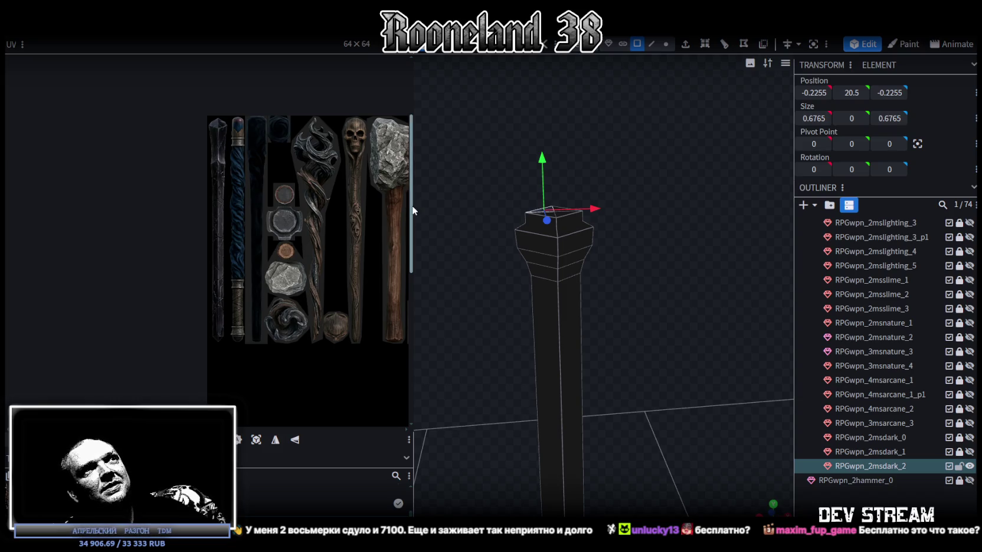
pyautogui.moveTo(414, 205); pyautogui.dragTo(466, 214)
pyautogui.scroll(2, 368, 229)
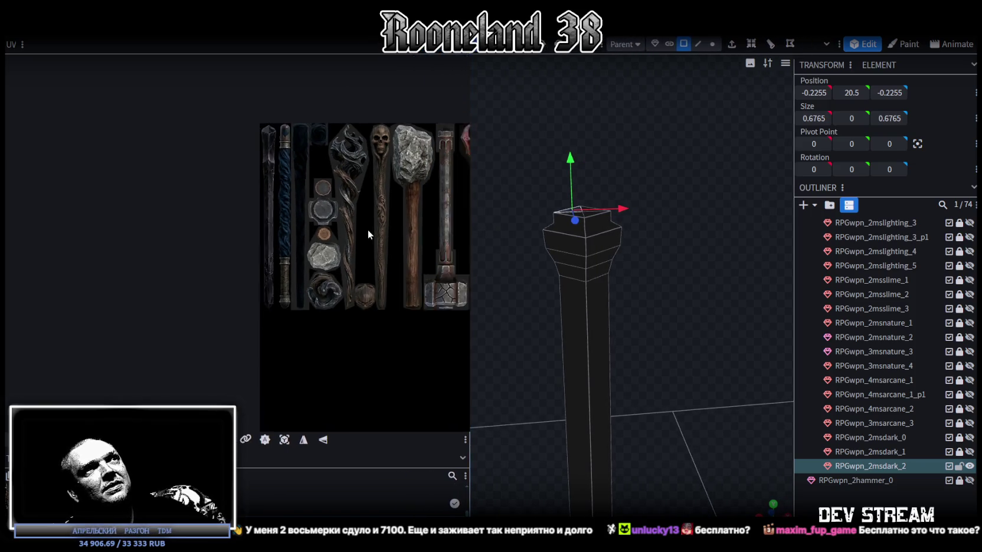
pyautogui.scroll(-2, 370, 227)
pyautogui.scroll(1, 370, 232)
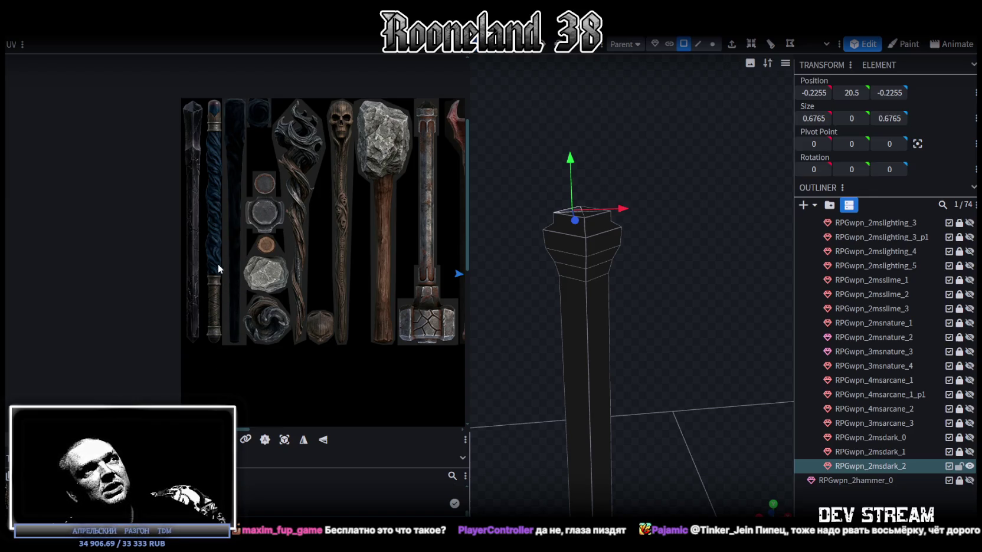
pyautogui.scroll(2, 206, 338)
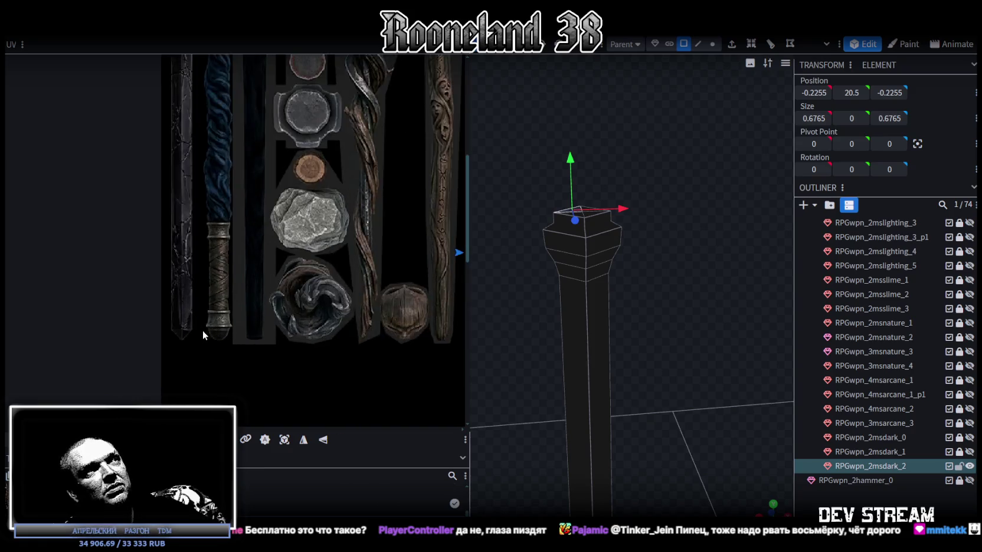
pyautogui.scroll(2, 204, 333)
pyautogui.scroll(-1, 225, 167)
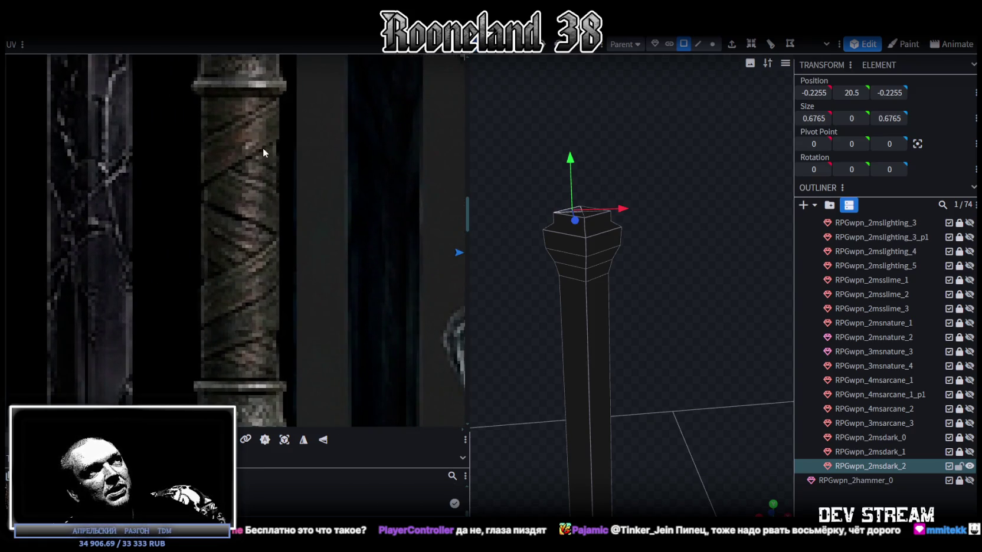
pyautogui.scroll(-2, 260, 236)
pyautogui.scroll(-1, 256, 280)
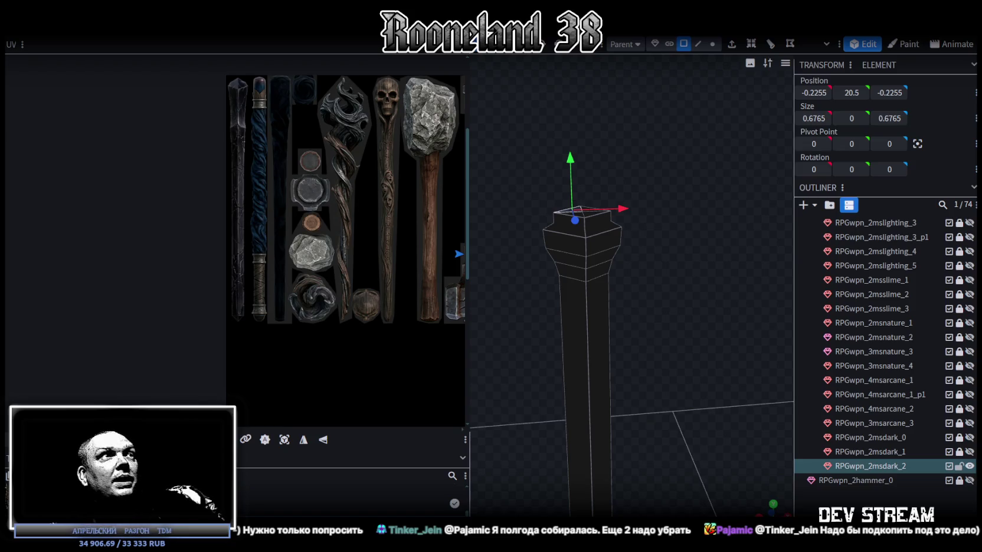
pyautogui.moveTo(613, 381)
pyautogui.mouseDown()
pyautogui.moveTo(687, 303)
pyautogui.moveTo(660, 317)
pyautogui.moveTo(698, 290)
pyautogui.mouseUp()
# - Lower the capital's middle vertex loop to height 19 and its top loop by 0.5
pyautogui.scroll(2, 699, 290)
pyautogui.scroll(3, 702, 270)
pyautogui.moveTo(705, 270)
pyautogui.mouseDown()
pyautogui.moveTo(716, 285)
pyautogui.moveTo(677, 269)
pyautogui.mouseUp()
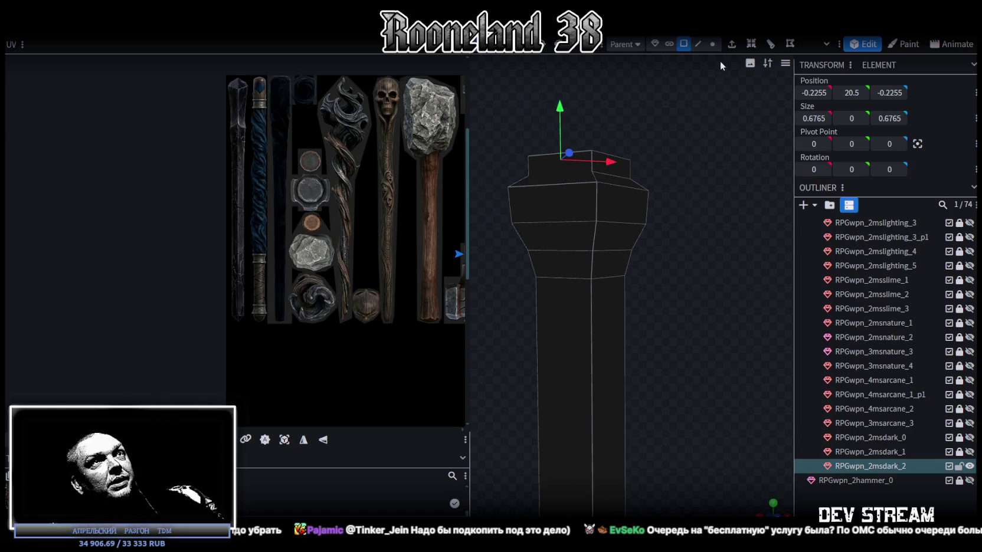
pyautogui.click(711, 44)
pyautogui.moveTo(508, 261)
pyautogui.mouseDown()
pyautogui.moveTo(646, 233)
pyautogui.moveTo(571, 233)
pyautogui.mouseUp()
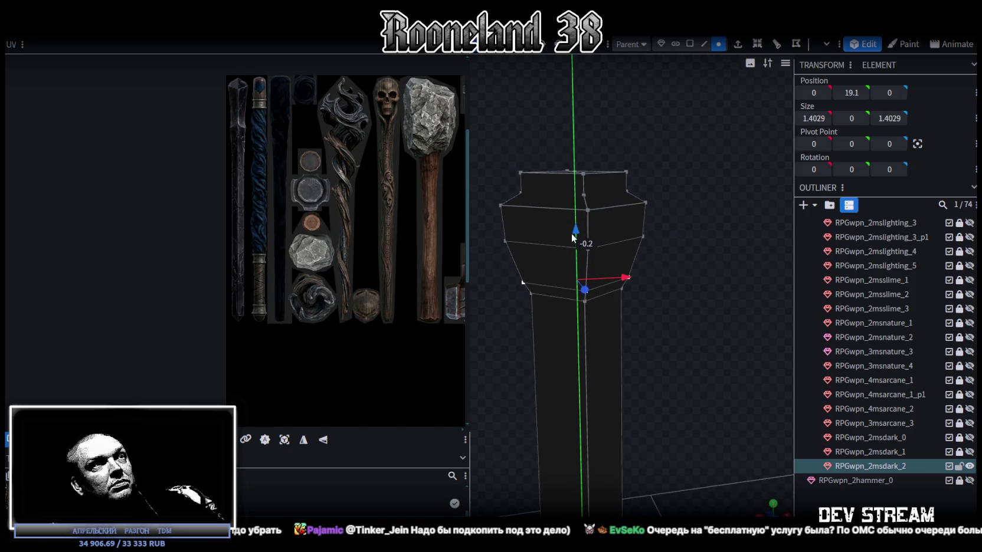
pyautogui.moveTo(625, 254)
pyautogui.mouseDown()
pyautogui.moveTo(678, 268)
pyautogui.moveTo(529, 273)
pyautogui.mouseUp()
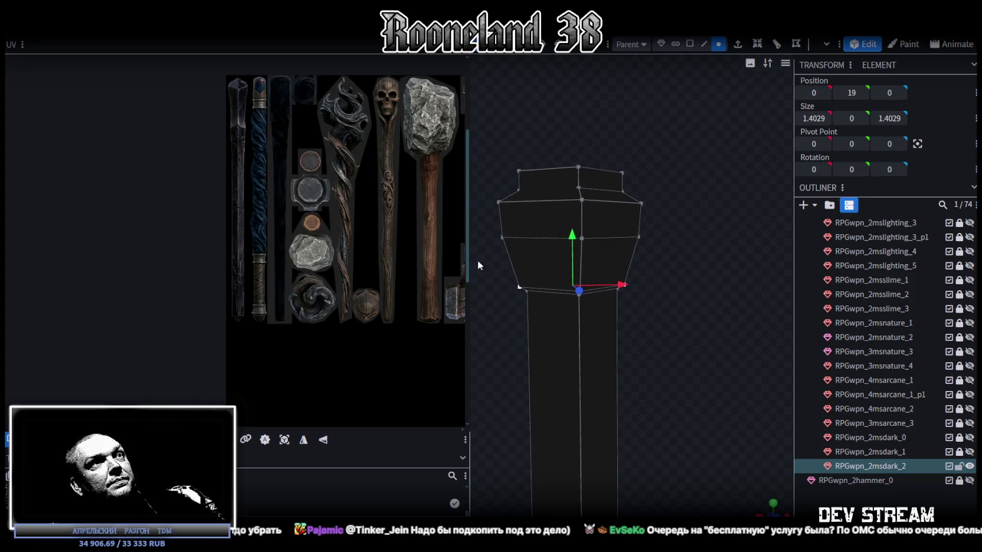
pyautogui.moveTo(504, 255)
pyautogui.mouseDown()
pyautogui.moveTo(691, 214)
pyautogui.moveTo(691, 289)
pyautogui.moveTo(670, 324)
pyautogui.moveTo(625, 271)
pyautogui.moveTo(704, 316)
pyautogui.moveTo(704, 274)
pyautogui.mouseUp()
pyautogui.moveTo(594, 157)
pyautogui.mouseDown()
pyautogui.moveTo(593, 198)
pyautogui.moveTo(704, 244)
pyautogui.moveTo(711, 222)
pyautogui.moveTo(702, 240)
pyautogui.mouseUp()
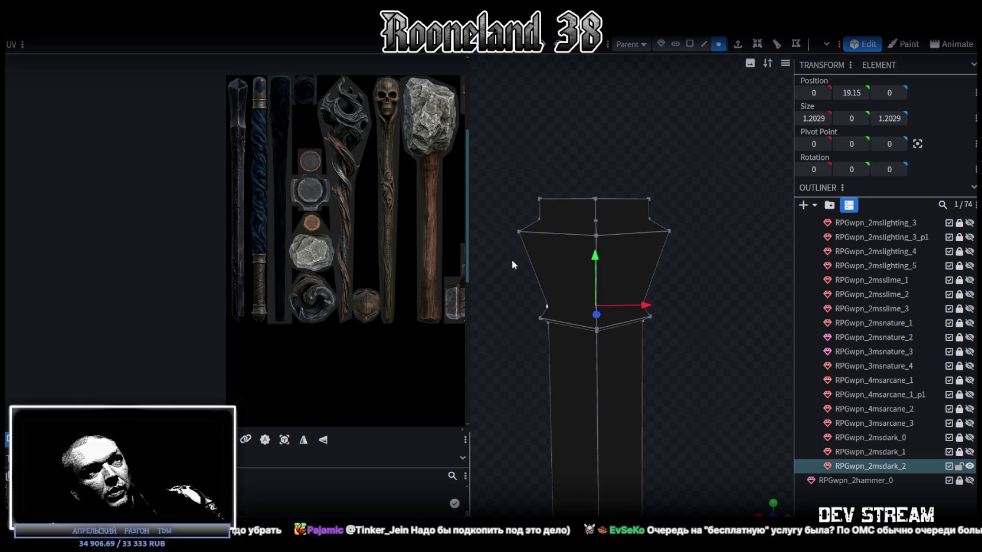
# - Scale the capital's upper vertex loop down to a narrower 1.153 width
pyautogui.moveTo(509, 260); pyautogui.dragTo(698, 223)
pyautogui.moveTo(736, 268)
pyautogui.mouseDown()
pyautogui.moveTo(614, 303)
pyautogui.moveTo(706, 254)
pyautogui.moveTo(729, 277)
pyautogui.moveTo(692, 312)
pyautogui.moveTo(707, 314)
pyautogui.moveTo(576, 250)
pyautogui.moveTo(556, 258)
pyautogui.moveTo(661, 347)
pyautogui.moveTo(733, 279)
pyautogui.moveTo(728, 326)
pyautogui.moveTo(679, 283)
pyautogui.mouseUp()
pyautogui.moveTo(611, 234)
pyautogui.mouseDown()
pyautogui.moveTo(627, 241)
pyautogui.moveTo(608, 232)
pyautogui.moveTo(575, 242)
pyautogui.moveTo(719, 224)
pyautogui.moveTo(709, 220)
pyautogui.moveTo(694, 251)
pyautogui.moveTo(627, 272)
pyautogui.moveTo(633, 284)
pyautogui.mouseUp()
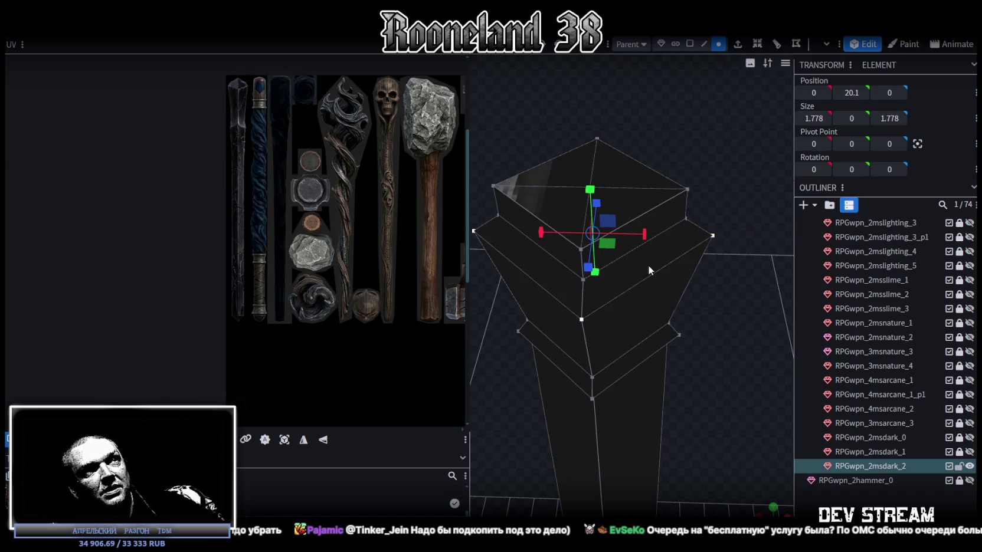
pyautogui.moveTo(610, 247)
pyautogui.mouseDown()
pyautogui.moveTo(566, 220)
pyautogui.moveTo(735, 235)
pyautogui.moveTo(738, 261)
pyautogui.moveTo(709, 278)
pyautogui.moveTo(710, 249)
pyautogui.moveTo(724, 232)
pyautogui.mouseUp()
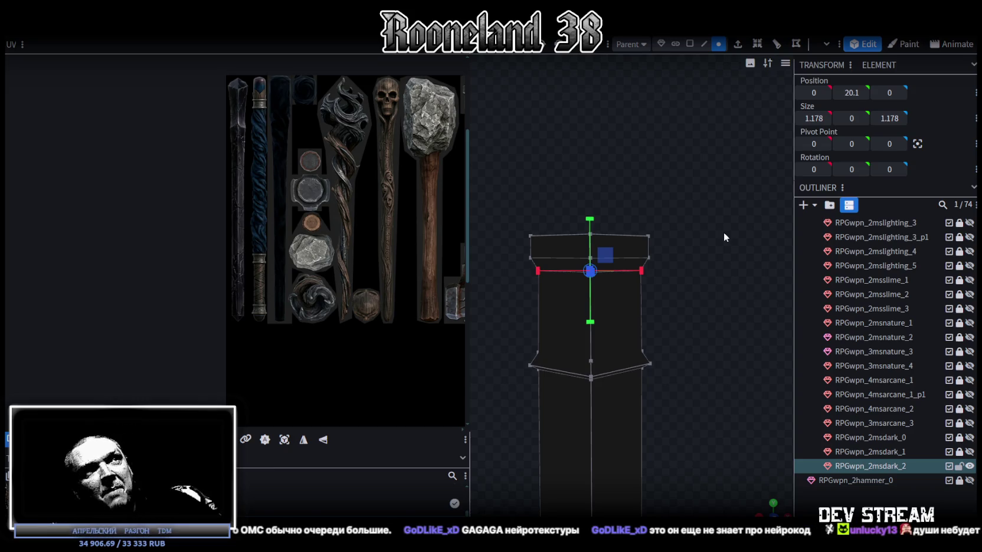
pyautogui.moveTo(728, 236)
pyautogui.mouseDown()
pyautogui.moveTo(715, 238)
pyautogui.moveTo(750, 273)
pyautogui.moveTo(730, 254)
pyautogui.moveTo(718, 264)
pyautogui.moveTo(733, 228)
pyautogui.mouseUp()
pyautogui.scroll(2, 733, 226)
pyautogui.moveTo(557, 202)
pyautogui.mouseDown()
pyautogui.moveTo(740, 261)
pyautogui.moveTo(770, 258)
pyautogui.moveTo(755, 295)
pyautogui.moveTo(727, 301)
pyautogui.moveTo(738, 313)
pyautogui.moveTo(720, 369)
pyautogui.mouseUp()
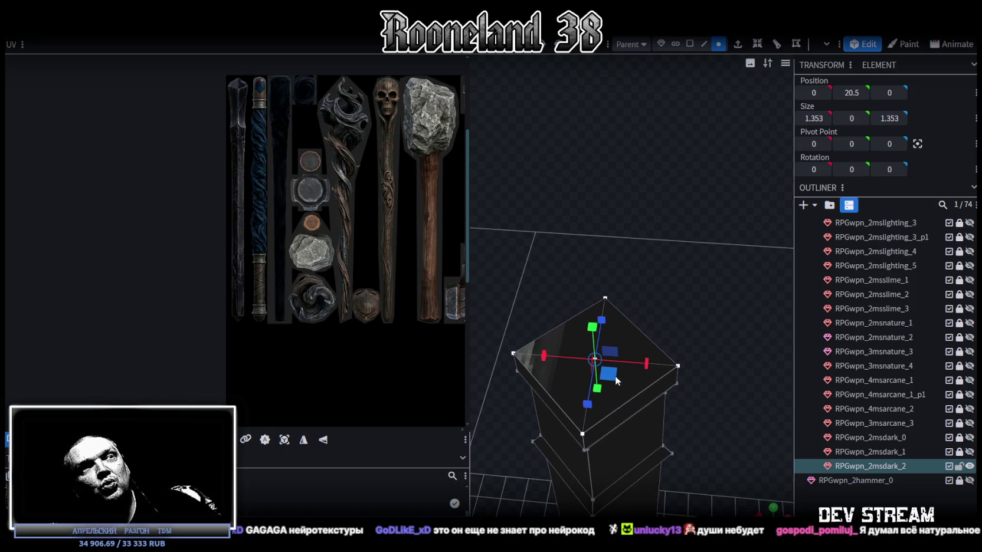
pyautogui.moveTo(615, 381)
pyautogui.mouseDown()
pyautogui.moveTo(684, 381)
pyautogui.moveTo(733, 251)
pyautogui.moveTo(724, 280)
pyautogui.mouseUp()
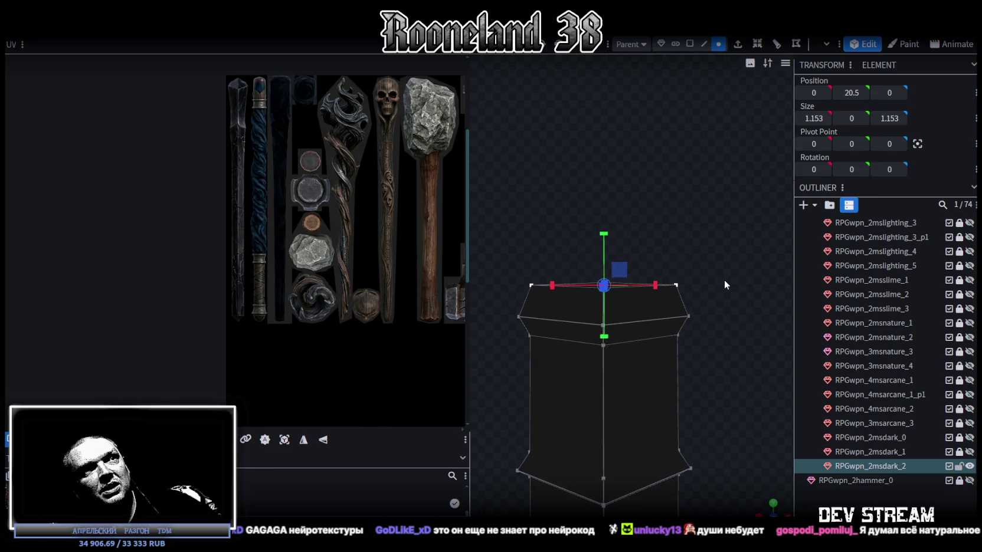
# - Lower the cap's middle ring and drop the top face to height 20
pyautogui.moveTo(641, 232)
pyautogui.mouseDown()
pyautogui.moveTo(683, 221)
pyautogui.moveTo(691, 205)
pyautogui.mouseUp()
pyautogui.moveTo(611, 209)
pyautogui.mouseDown()
pyautogui.moveTo(664, 335)
pyautogui.moveTo(694, 336)
pyautogui.moveTo(699, 358)
pyautogui.moveTo(530, 295)
pyautogui.mouseUp()
pyautogui.moveTo(612, 257); pyautogui.dragTo(611, 280)
pyautogui.moveTo(519, 229)
pyautogui.keyDown('ctrl'); pyautogui.mouseDown()
pyautogui.moveTo(669, 298)
pyautogui.moveTo(714, 301)
pyautogui.mouseUp(); pyautogui.keyUp('ctrl')
pyautogui.moveTo(614, 248); pyautogui.dragTo(613, 278)
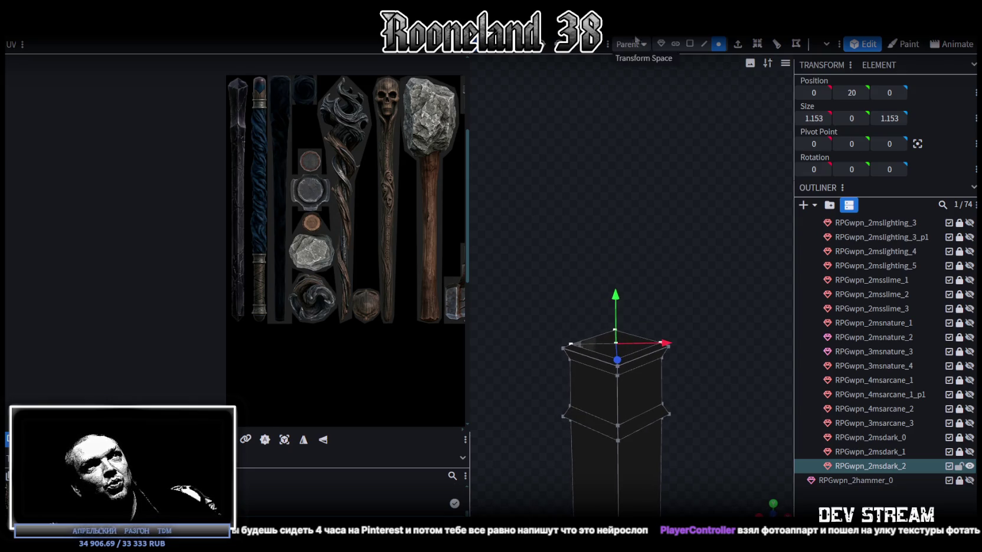
pyautogui.click(690, 44)
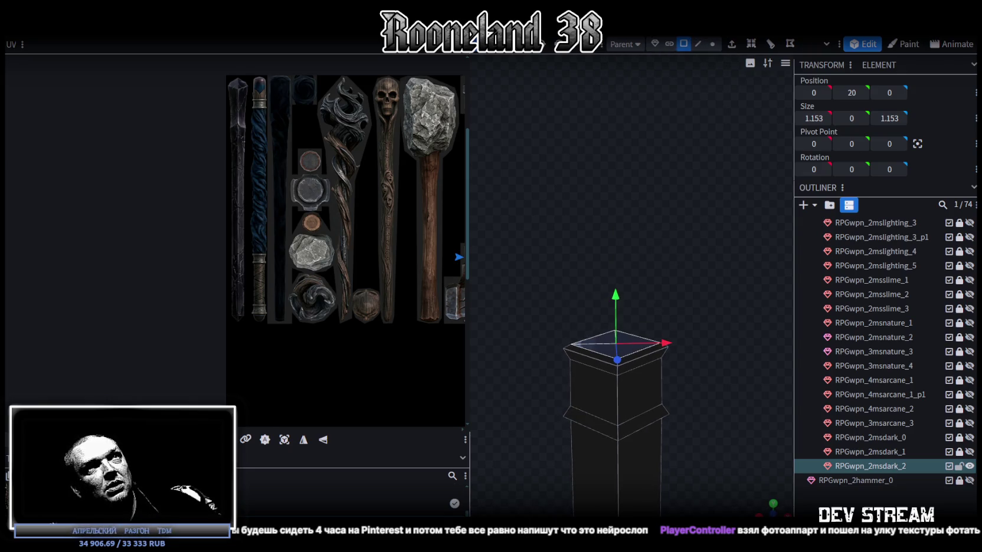
# - Extrude the cap's top face straight up (Y+) by 1.5 units
pyautogui.press('e')
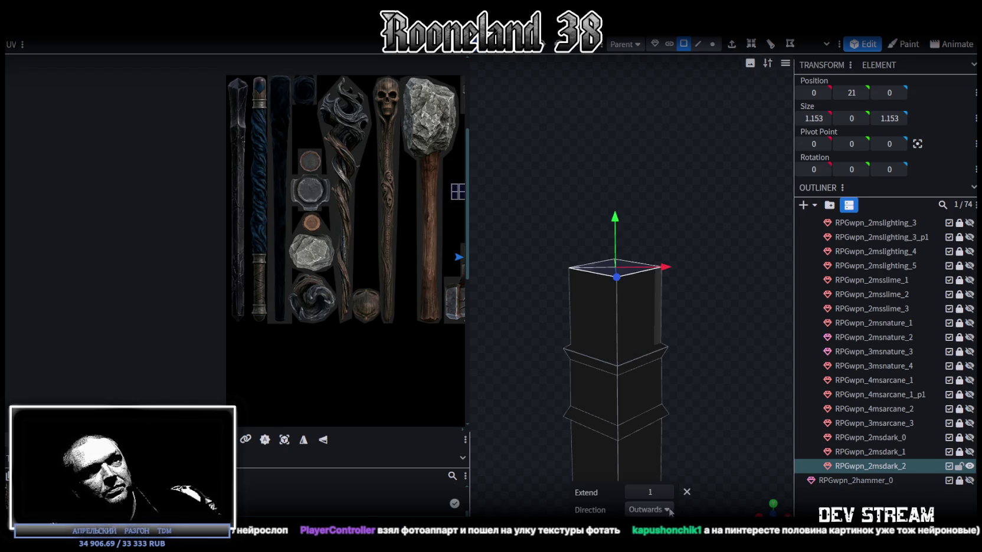
pyautogui.click(649, 510)
pyautogui.click(643, 406)
pyautogui.moveTo(687, 378); pyautogui.dragTo(679, 428, button='right')
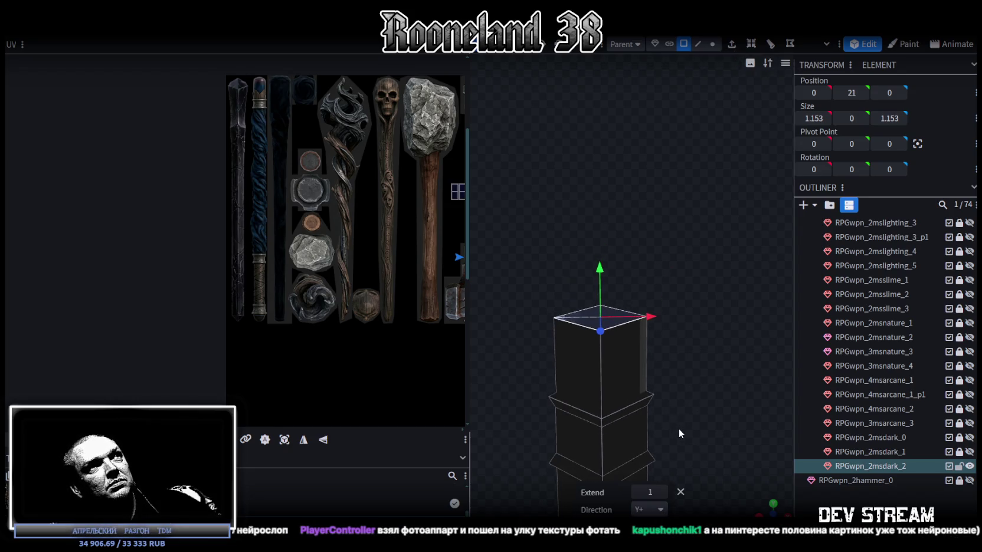
pyautogui.click(662, 492)
pyautogui.write('.5')
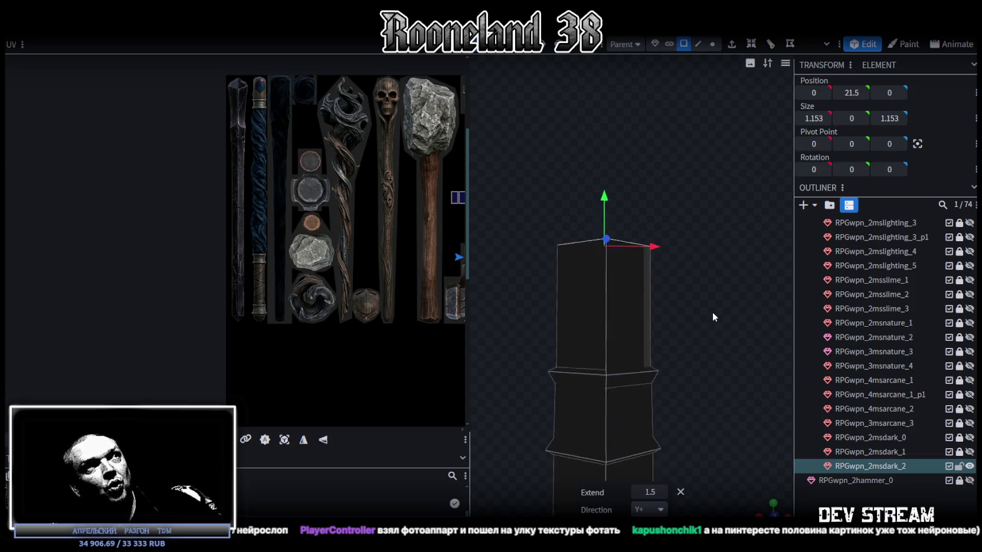
pyautogui.moveTo(712, 315); pyautogui.dragTo(707, 343, button='right')
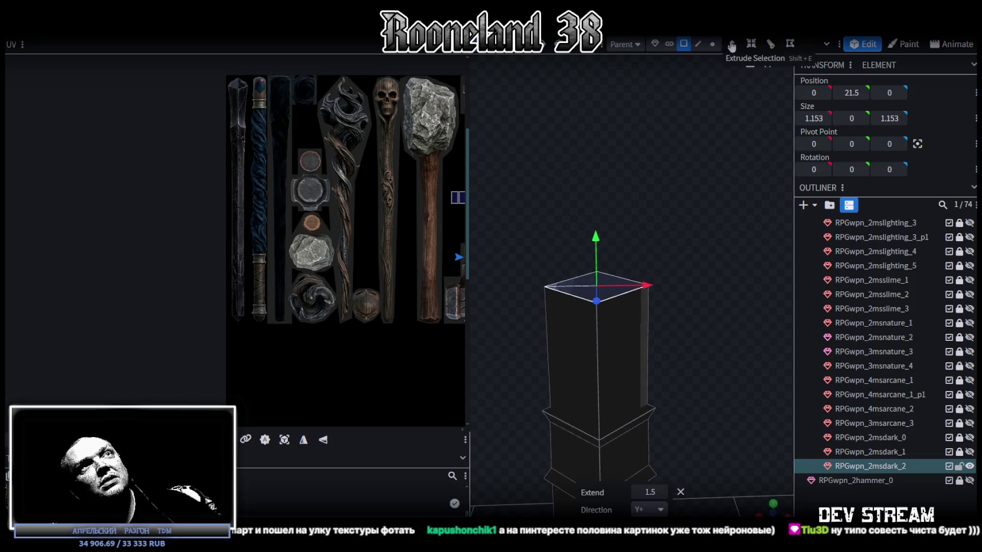
# - Raise one top corner vertex to pull the cap's top into a point
pyautogui.click(713, 44)
pyautogui.scroll(3, 587, 221)
pyautogui.click(571, 254)
pyautogui.moveTo(565, 279); pyautogui.dragTo(568, 198)
pyautogui.scroll(2, 728, 249)
pyautogui.scroll(-2, 707, 270)
pyautogui.moveTo(708, 271); pyautogui.dragTo(716, 277)
pyautogui.scroll(2, 711, 263)
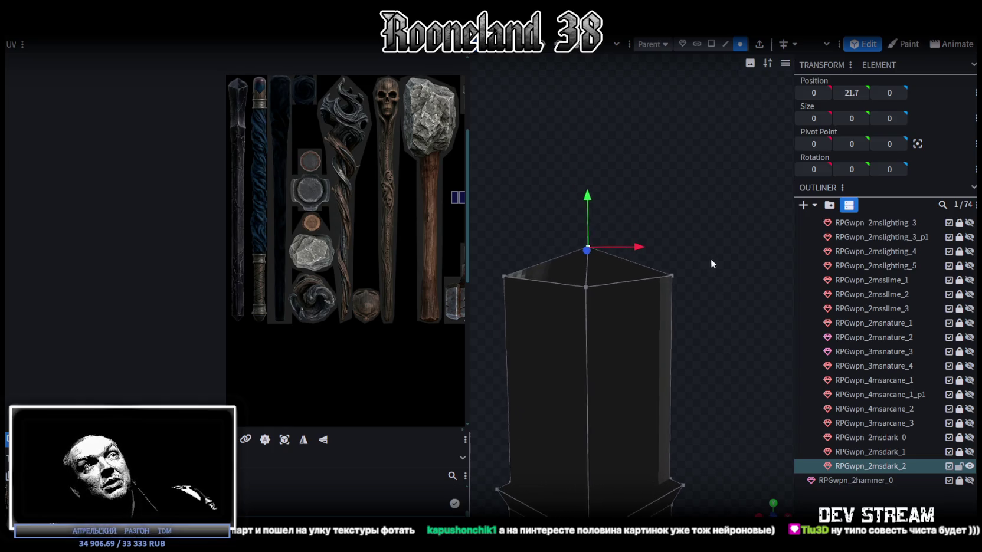
pyautogui.moveTo(589, 195)
pyautogui.mouseDown()
pyautogui.moveTo(590, 185)
pyautogui.moveTo(638, 236)
pyautogui.moveTo(690, 331)
pyautogui.moveTo(678, 273)
pyautogui.moveTo(690, 283)
pyautogui.mouseUp()
# - Select the upper cap's faces and orbit around to inspect them from the front
pyautogui.moveTo(541, 185)
pyautogui.mouseDown()
pyautogui.moveTo(687, 384)
pyautogui.moveTo(675, 356)
pyautogui.moveTo(686, 319)
pyautogui.moveTo(590, 323)
pyautogui.mouseUp()
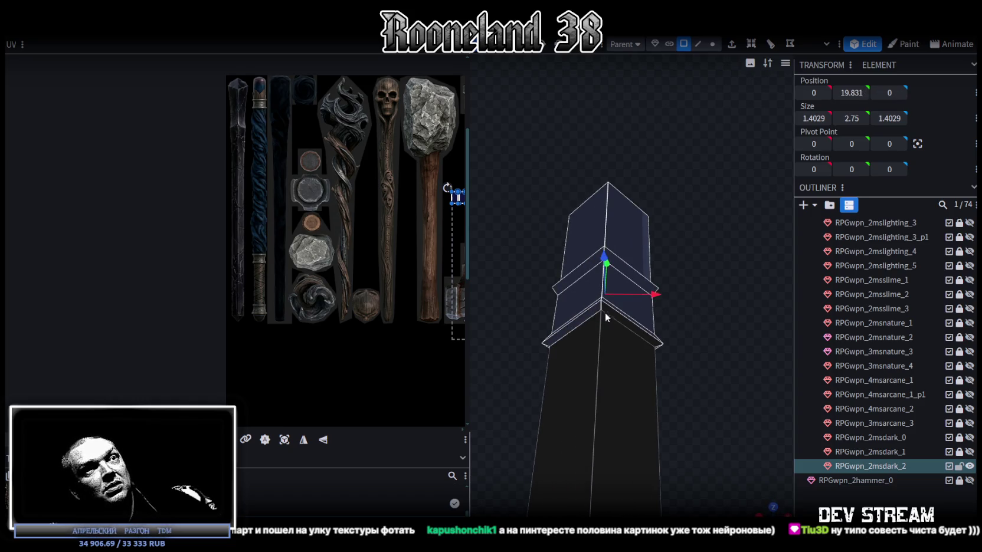
pyautogui.moveTo(716, 341)
pyautogui.mouseDown()
pyautogui.moveTo(571, 337)
pyautogui.moveTo(739, 247)
pyautogui.moveTo(581, 286)
pyautogui.moveTo(777, 341)
pyautogui.mouseUp()
pyautogui.scroll(-1, 777, 341)
pyautogui.scroll(-2, 782, 388)
pyautogui.scroll(-2, 740, 407)
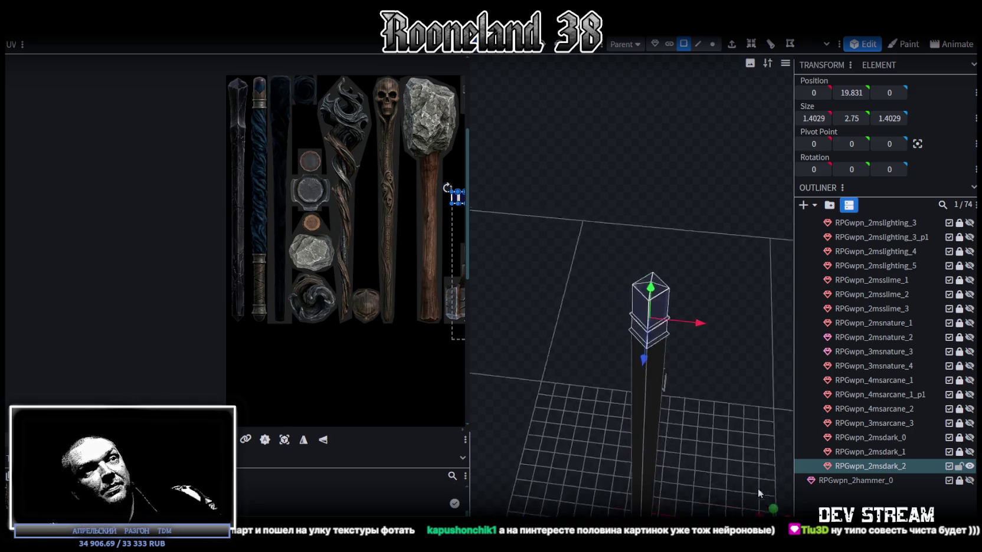
pyautogui.moveTo(756, 408)
pyautogui.mouseDown()
pyautogui.moveTo(644, 354)
pyautogui.moveTo(656, 330)
pyautogui.mouseUp()
# - Project the cap's UVs from view and move the island onto the blue crystal
pyautogui.scroll(-2, 655, 325)
pyautogui.scroll(-1, 669, 291)
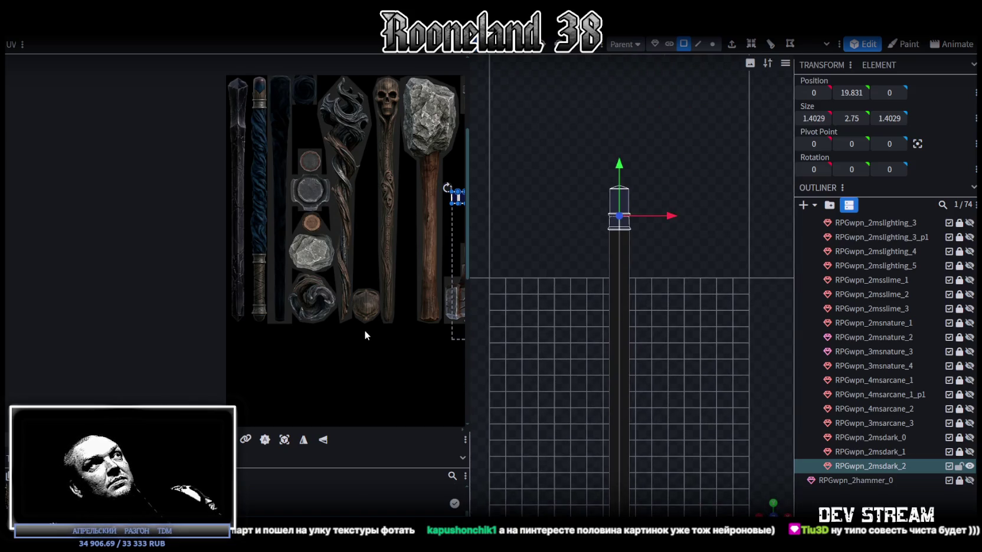
pyautogui.click(285, 440)
pyautogui.scroll(2, 376, 202)
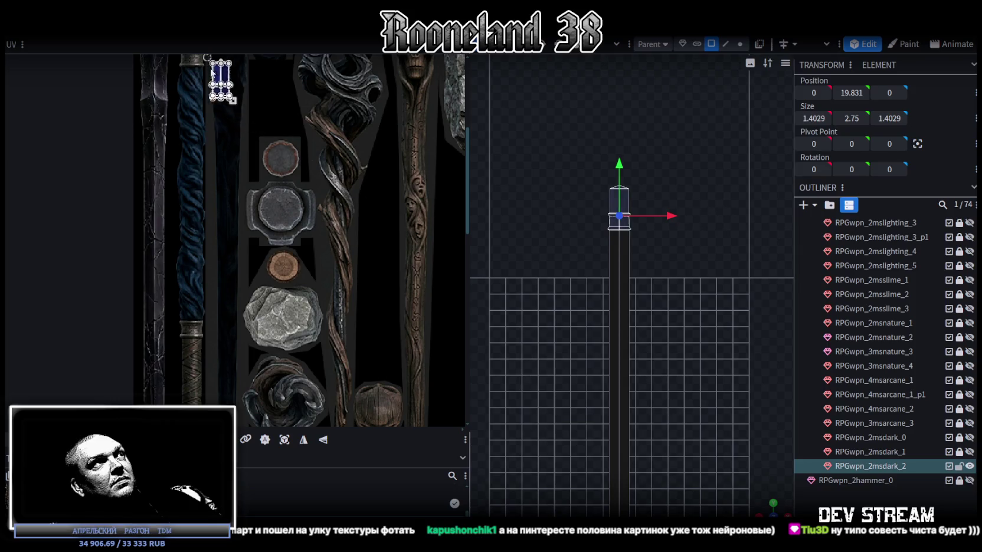
pyautogui.scroll(2, 354, 283)
pyautogui.scroll(2, 313, 289)
pyautogui.scroll(2, 295, 301)
pyautogui.click(288, 303)
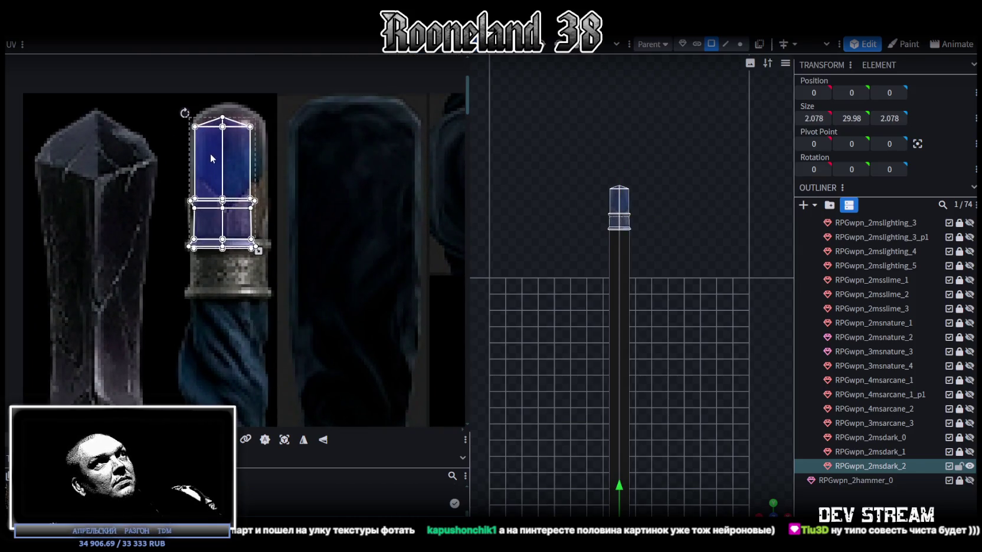
pyautogui.moveTo(287, 304); pyautogui.dragTo(207, 144)
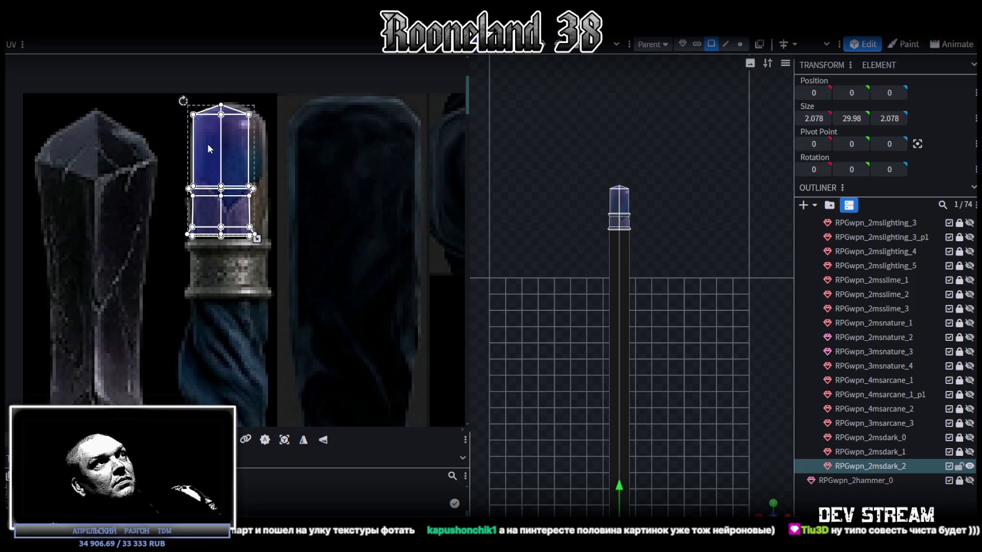
# - Resize the UVs to the crystal's width and raise their bottom edge slightly
pyautogui.scroll(2, 215, 177)
pyautogui.moveTo(284, 264); pyautogui.dragTo(337, 375)
pyautogui.scroll(3, 343, 319)
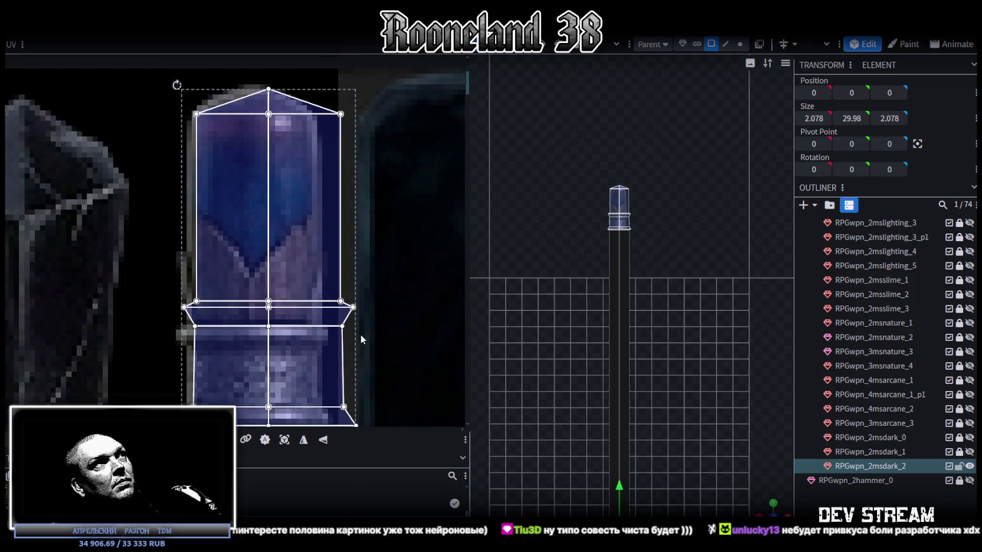
pyautogui.scroll(-2, 362, 338)
pyautogui.moveTo(361, 391); pyautogui.dragTo(329, 390)
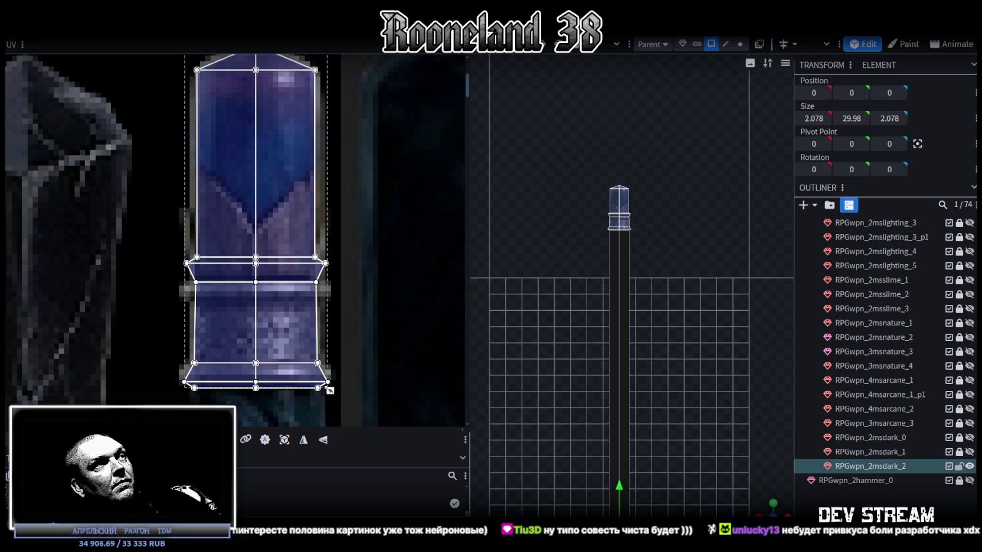
pyautogui.moveTo(329, 390); pyautogui.dragTo(329, 387)
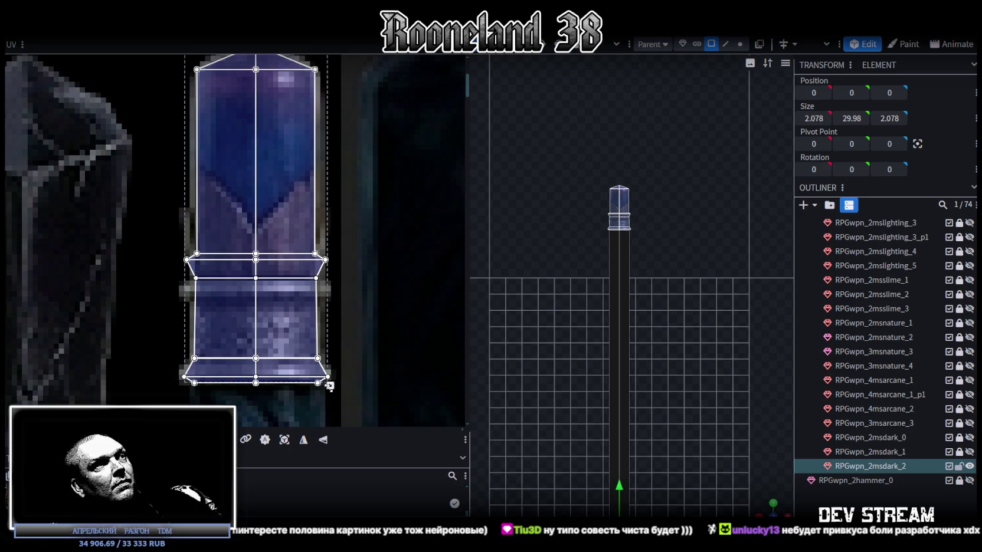
# - Nudge the lower collar and trapezoid band UVs down and the flat top face up
pyautogui.click(224, 344)
pyautogui.scroll(3, 197, 401)
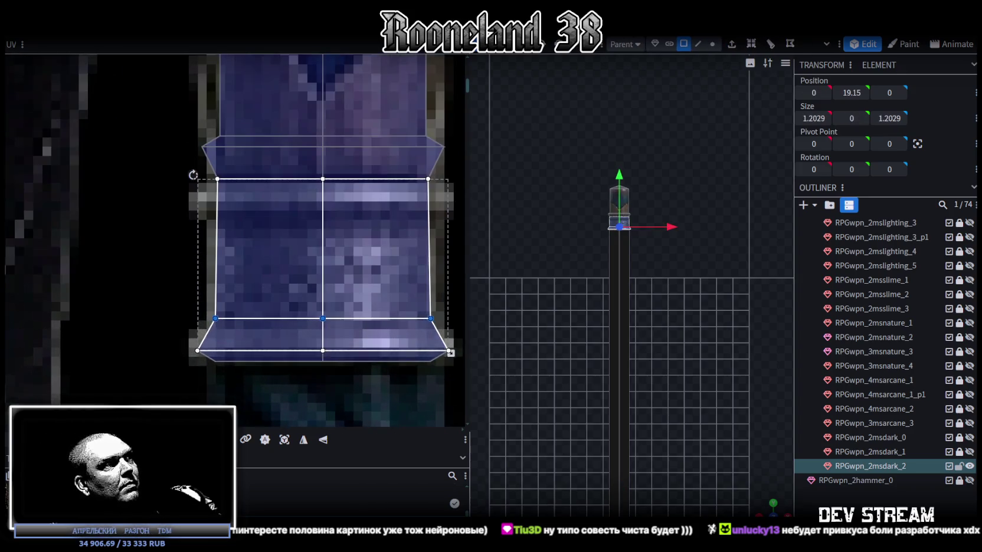
pyautogui.press('Down')
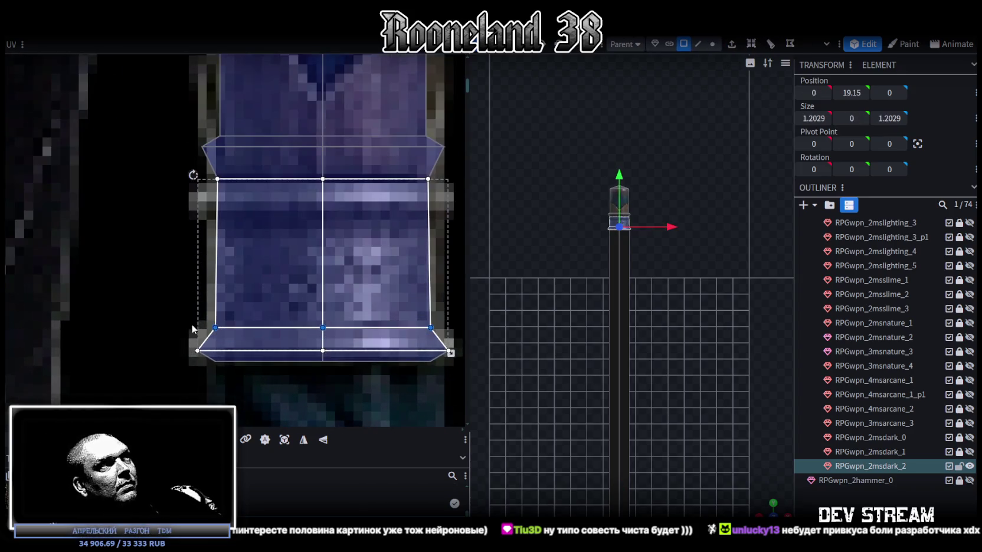
pyautogui.click(188, 168)
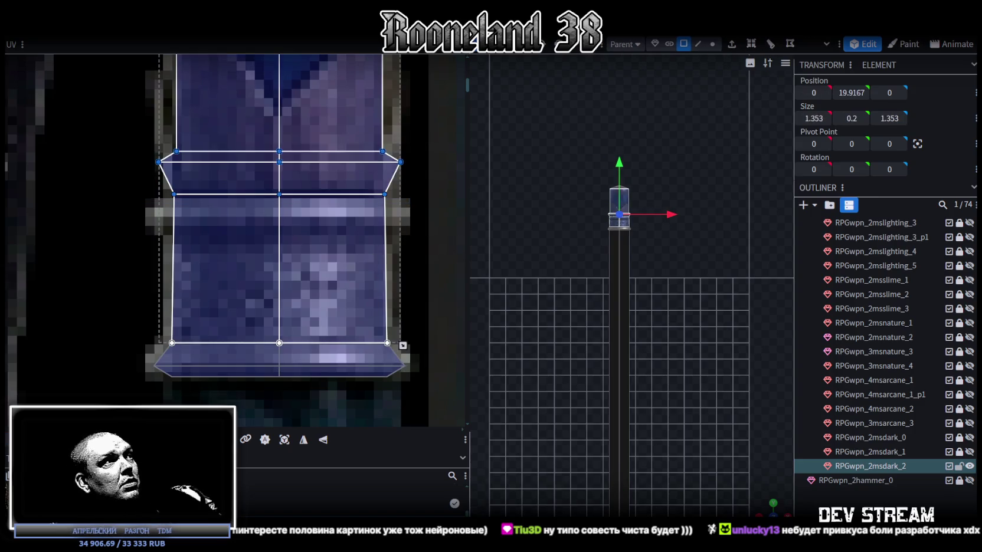
pyautogui.press('Down')
pyautogui.press('Down')
pyautogui.press('Down')
pyautogui.press('Down')
pyautogui.moveTo(167, 344); pyautogui.dragTo(398, 223)
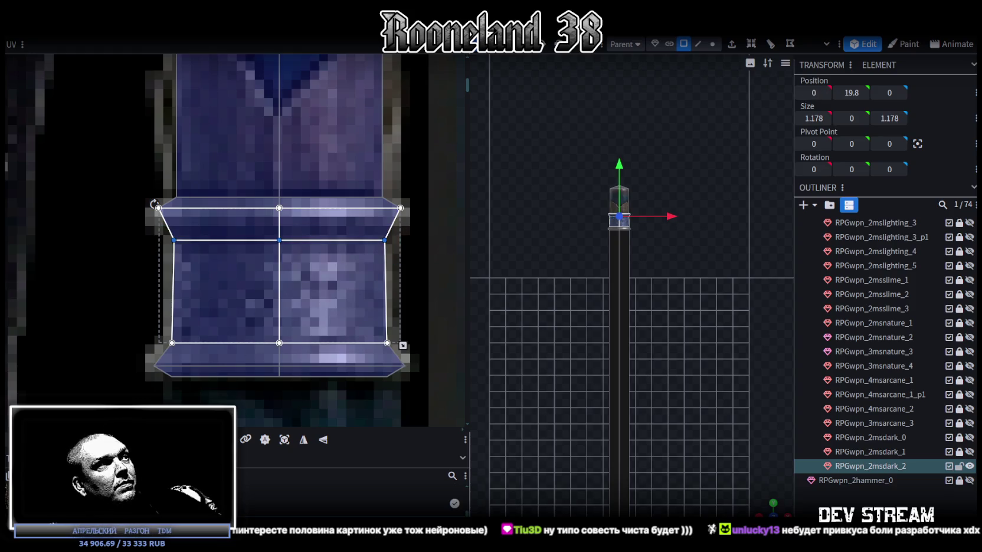
pyautogui.press('Up')
pyautogui.moveTo(124, 290); pyautogui.dragTo(100, 292, button='middle')
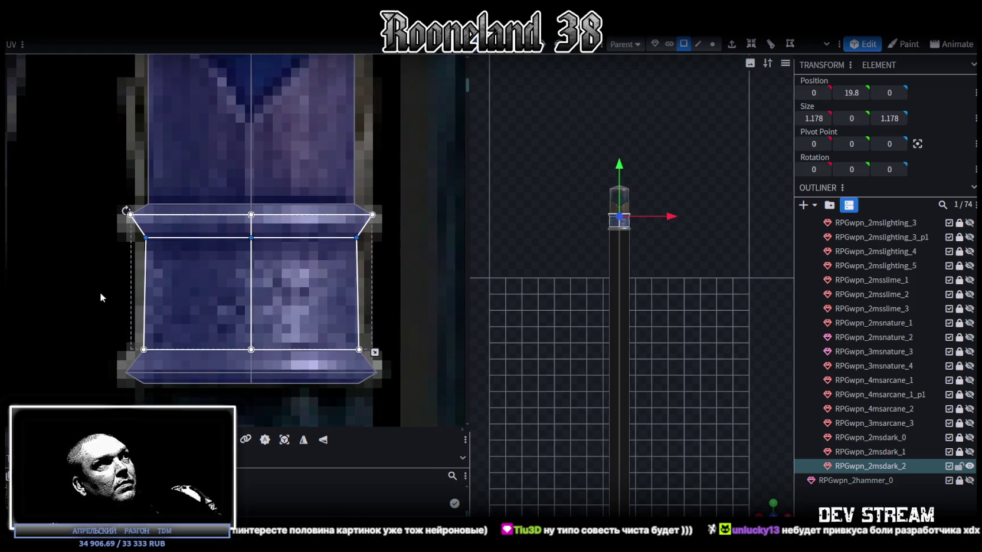
pyautogui.moveTo(94, 269); pyautogui.dragTo(410, 172)
pyautogui.scroll(-3, 409, 173)
pyautogui.moveTo(258, 92); pyautogui.dragTo(242, 201, button='middle')
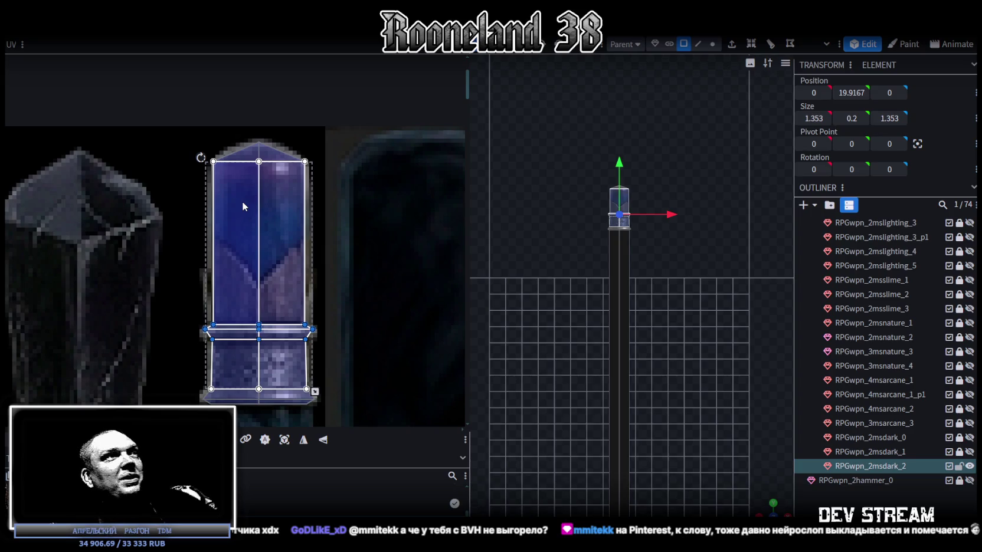
# - Nudge the thin band's UVs down and the bottom band's UVs up onto the ring edges
pyautogui.scroll(2, 327, 239)
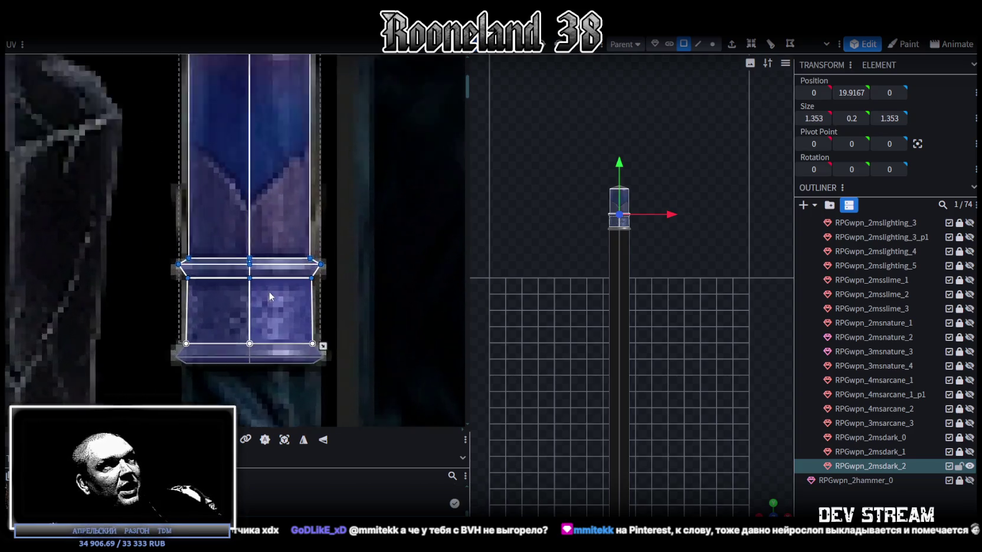
pyautogui.scroll(2, 270, 297)
pyautogui.click(177, 253)
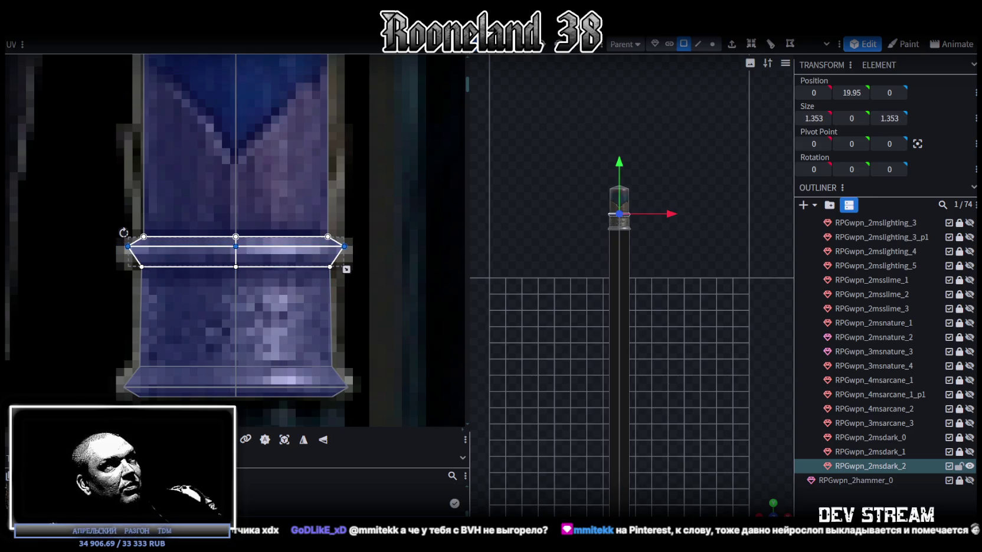
pyautogui.press('Down')
pyautogui.scroll(-1, 230, 373)
pyautogui.click(106, 351)
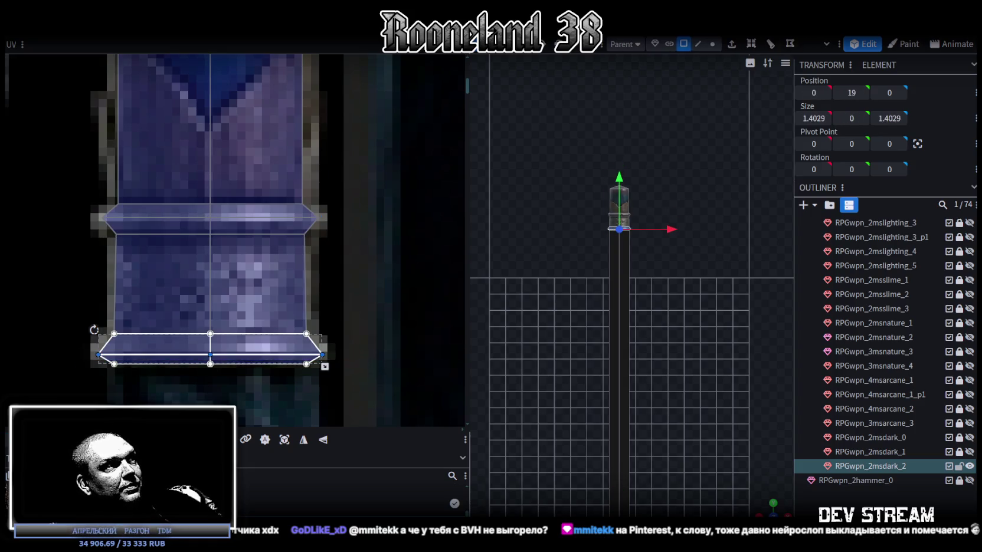
pyautogui.press('Up')
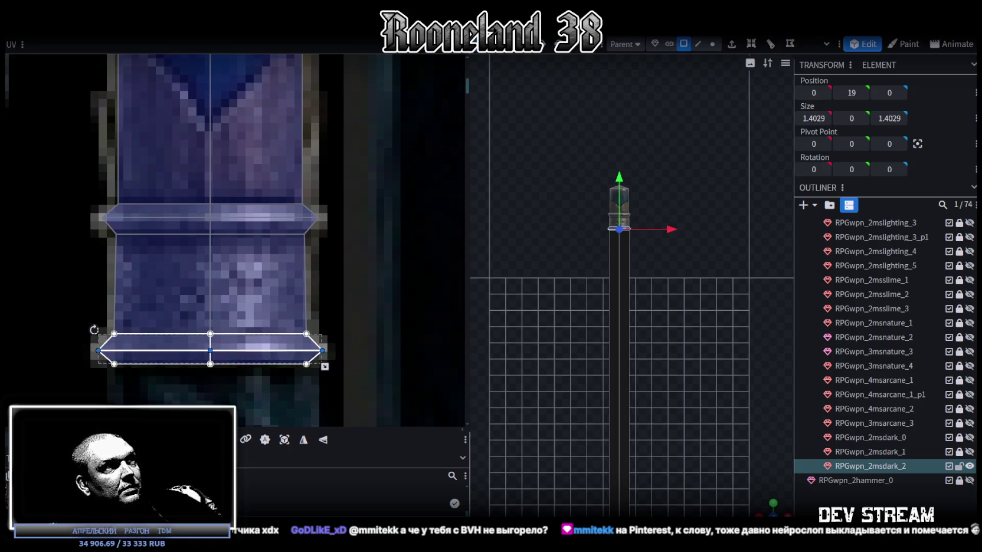
pyautogui.scroll(-3, 280, 235)
pyautogui.scroll(-2, 280, 235)
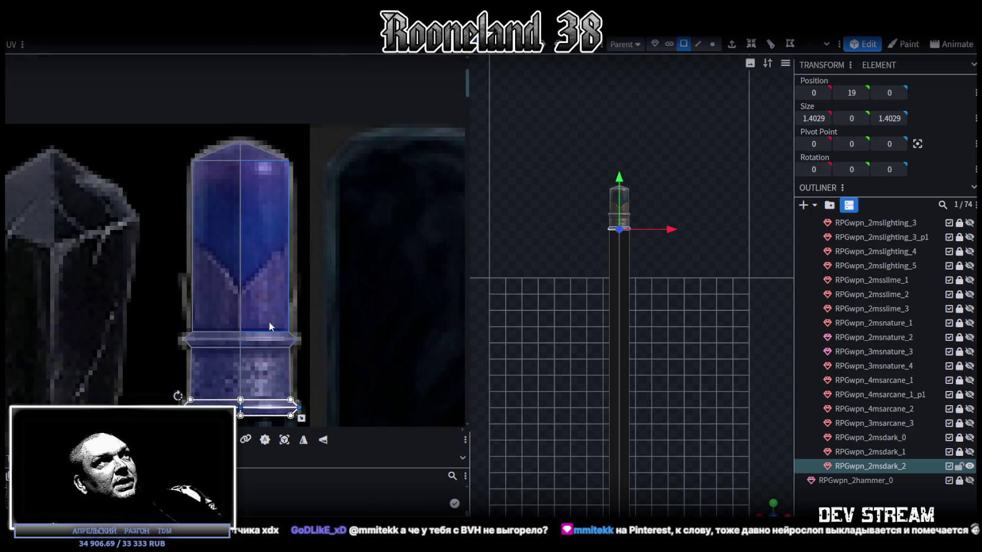
pyautogui.scroll(-1, 295, 295)
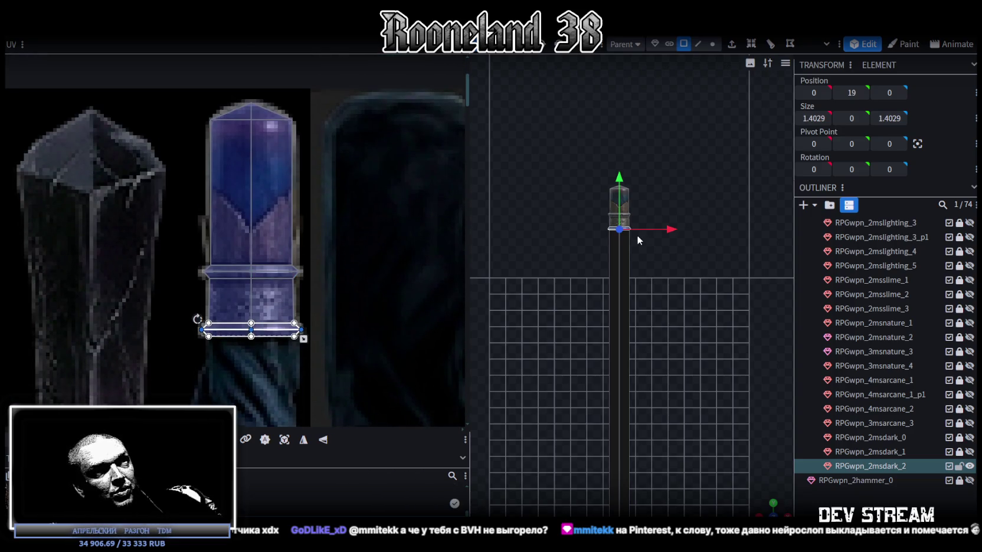
pyautogui.scroll(5, 619, 236)
pyautogui.scroll(3, 647, 351)
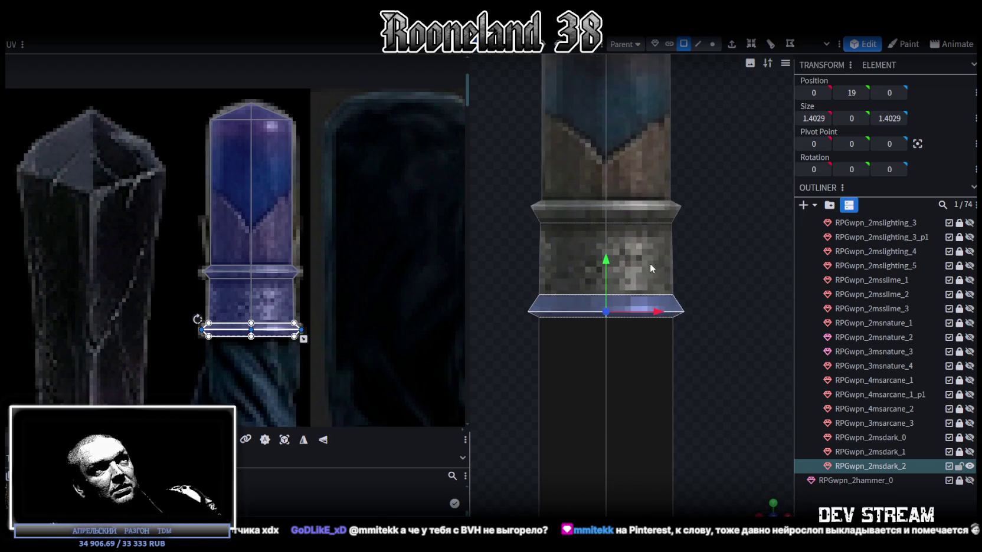
# - Raise the collar ring's top and bottom edge vertices slightly
pyautogui.click(718, 44)
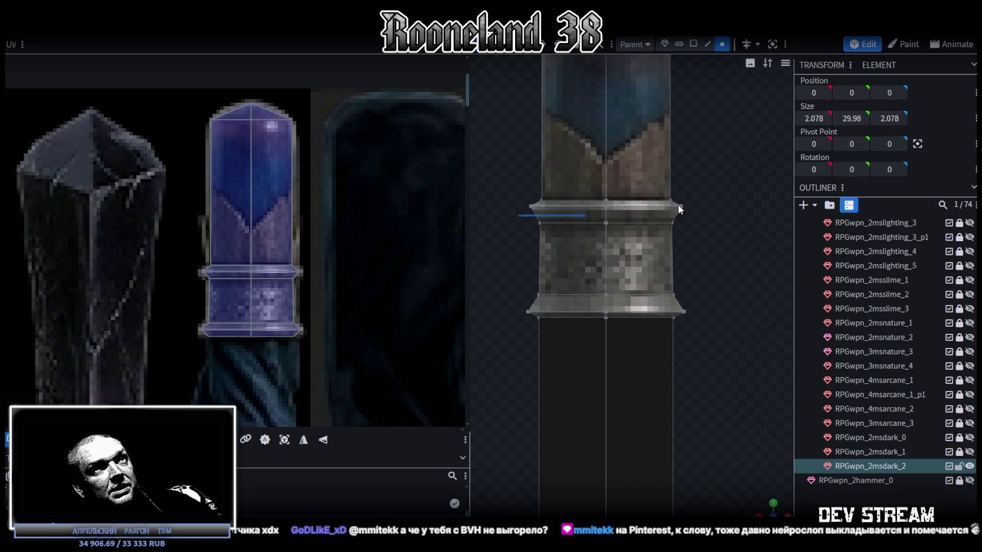
pyautogui.moveTo(527, 197); pyautogui.dragTo(747, 209)
pyautogui.moveTo(596, 166)
pyautogui.mouseDown()
pyautogui.moveTo(606, 143)
pyautogui.moveTo(605, 176)
pyautogui.mouseUp()
pyautogui.moveTo(516, 312); pyautogui.dragTo(726, 314)
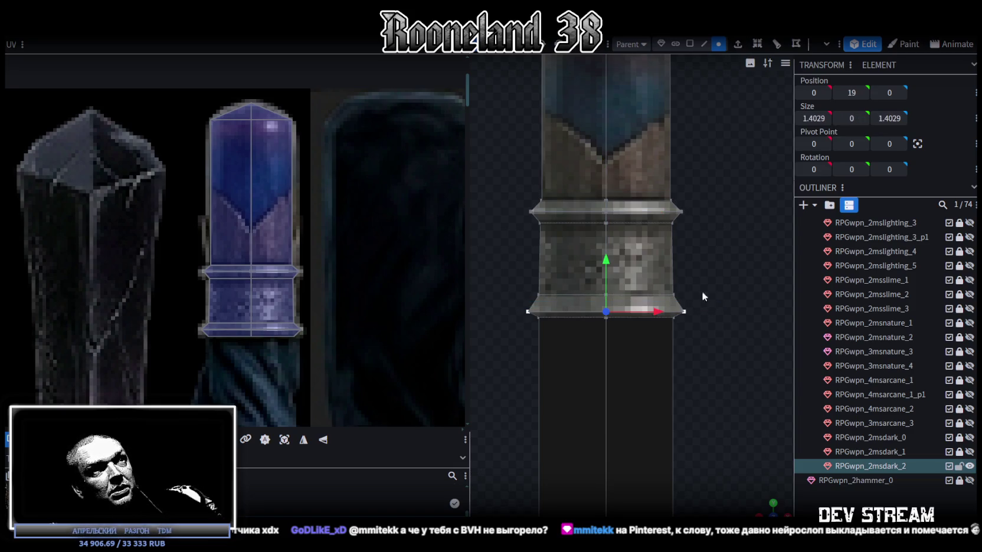
pyautogui.moveTo(606, 261); pyautogui.dragTo(607, 256)
# - View the model from slightly above and select the collar's upper ring band
pyautogui.scroll(-2, 770, 311)
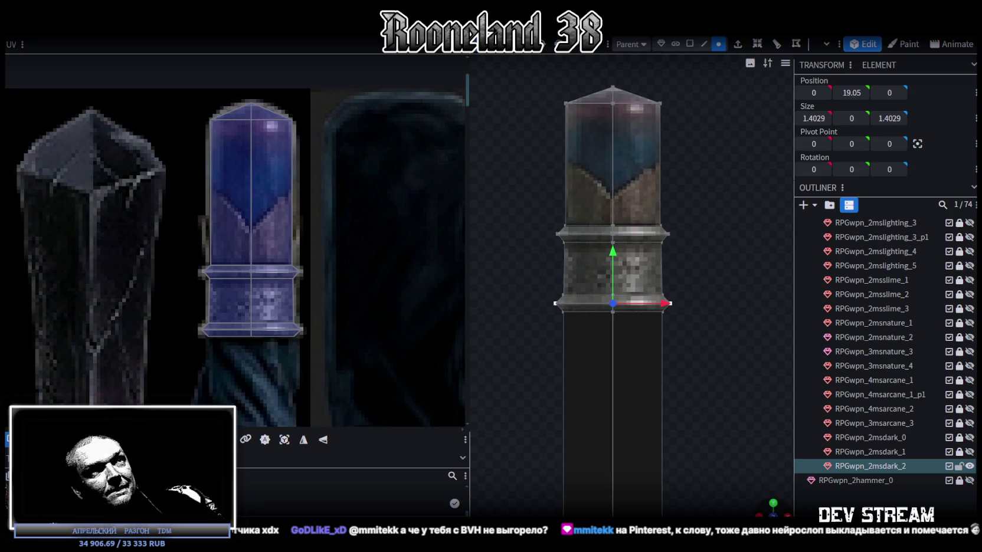
pyautogui.moveTo(752, 466); pyautogui.dragTo(757, 483)
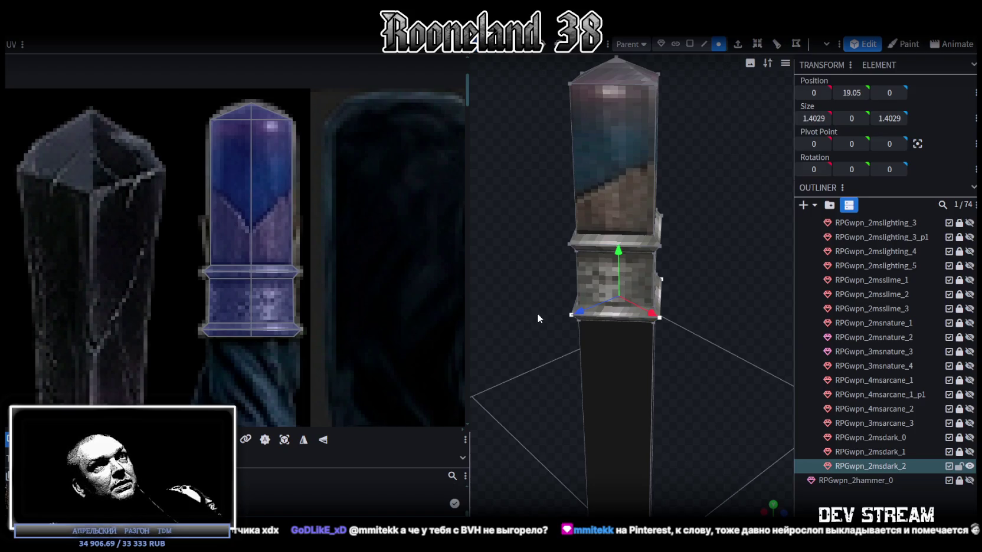
pyautogui.scroll(3, 622, 255)
pyautogui.click(620, 254)
pyautogui.click(615, 224)
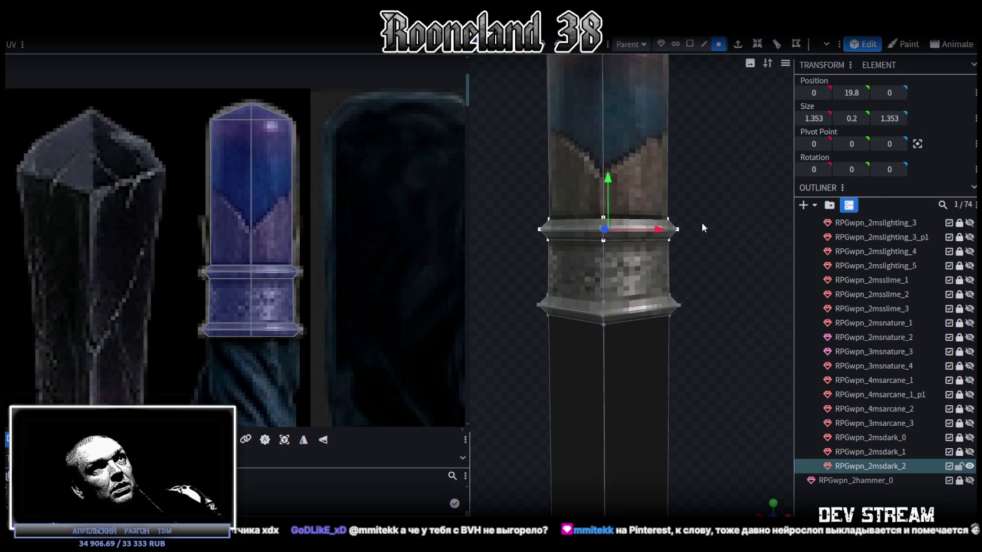
# - Zoom out and orbit to the staff's bottom end, back in face selection
pyautogui.scroll(-2, 711, 213)
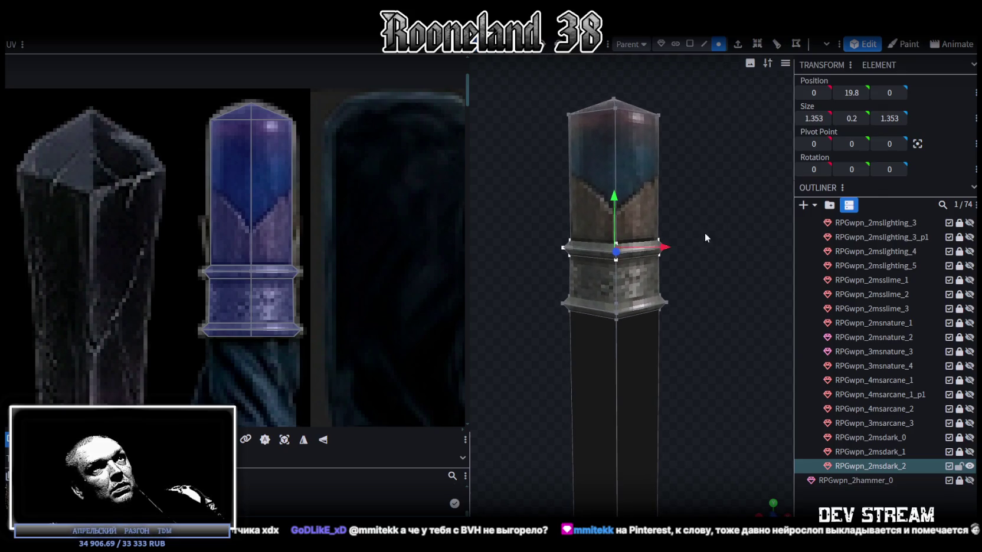
pyautogui.scroll(-2, 708, 231)
pyautogui.scroll(-2, 685, 295)
pyautogui.moveTo(640, 344); pyautogui.dragTo(629, 261, button='right')
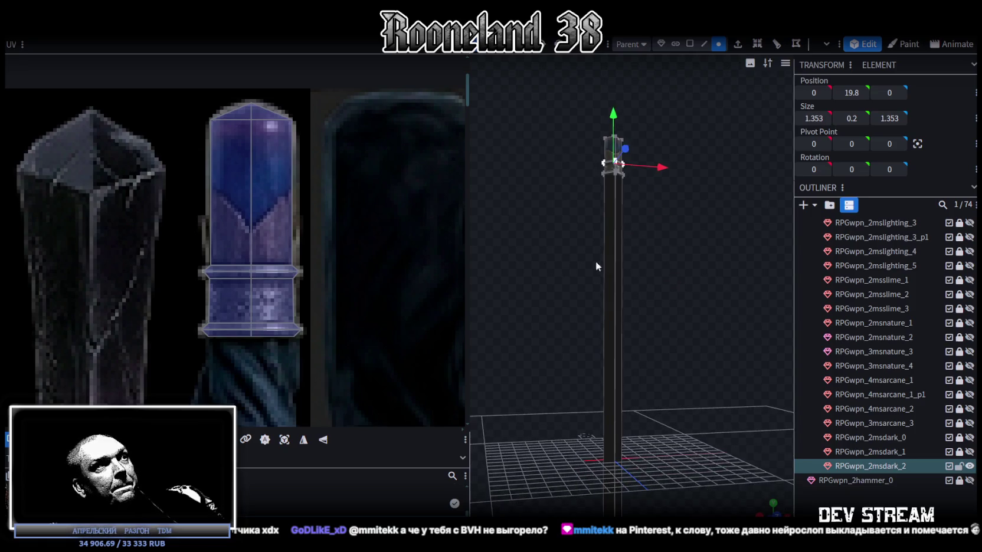
pyautogui.scroll(-3, 288, 336)
pyautogui.scroll(-2, 288, 379)
pyautogui.moveTo(678, 392)
pyautogui.mouseDown()
pyautogui.moveTo(678, 255)
pyautogui.moveTo(686, 341)
pyautogui.moveTo(556, 424)
pyautogui.moveTo(659, 344)
pyautogui.mouseUp()
pyautogui.click(689, 43)
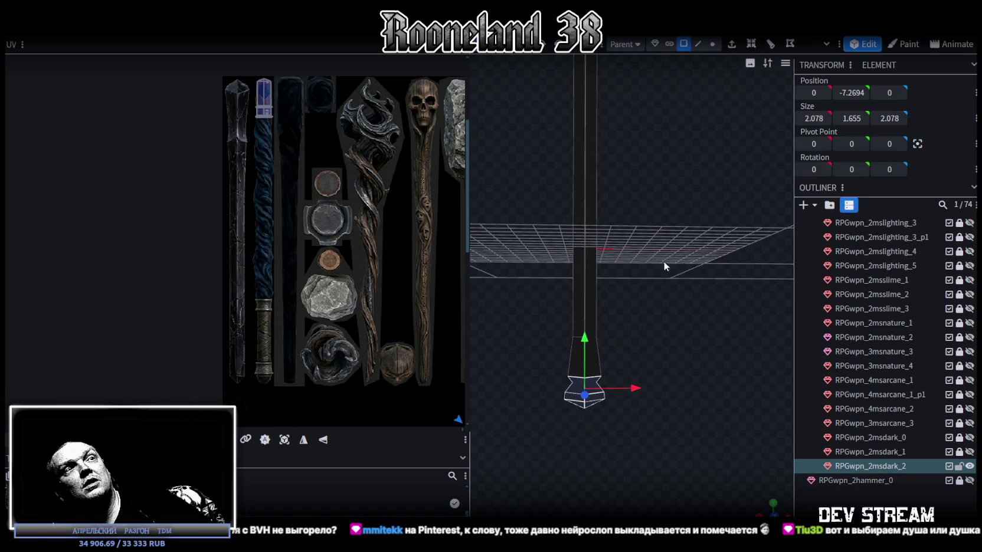
# - Delete the tapered bottom tip and move the shaft's bottom vertices upward
pyautogui.press('Delete')
pyautogui.moveTo(659, 262)
pyautogui.mouseDown()
pyautogui.moveTo(681, 266)
pyautogui.moveTo(683, 357)
pyautogui.moveTo(663, 299)
pyautogui.mouseUp()
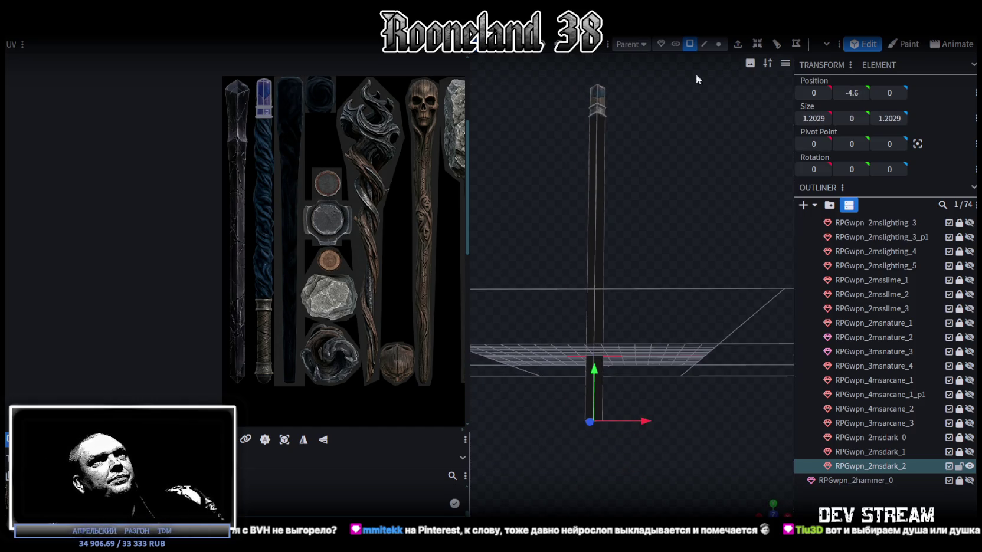
pyautogui.click(719, 44)
pyautogui.moveTo(567, 434); pyautogui.dragTo(664, 388)
pyautogui.moveTo(594, 372)
pyautogui.mouseDown()
pyautogui.moveTo(603, 289)
pyautogui.moveTo(602, 298)
pyautogui.mouseUp()
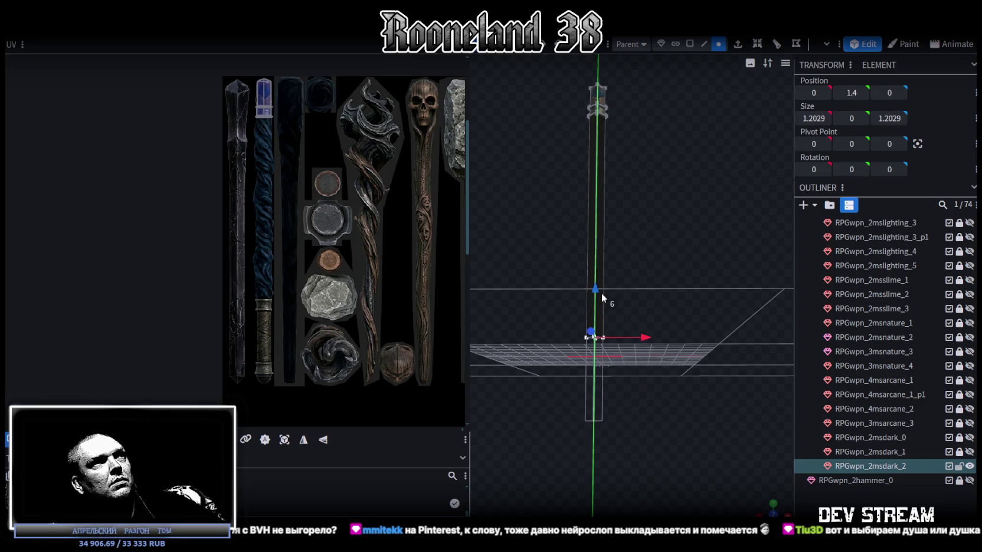
# - Settle the shaft's flat bottom end at height 2, then select the top collar's faces
pyautogui.moveTo(661, 252); pyautogui.dragTo(656, 284)
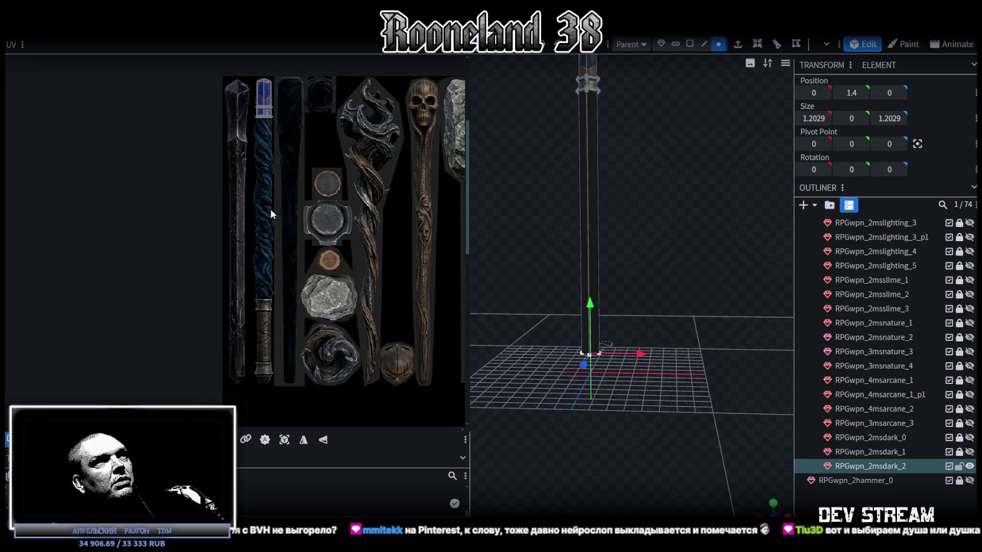
pyautogui.moveTo(651, 328)
pyautogui.mouseDown()
pyautogui.moveTo(649, 295)
pyautogui.moveTo(657, 311)
pyautogui.moveTo(589, 369)
pyautogui.mouseUp()
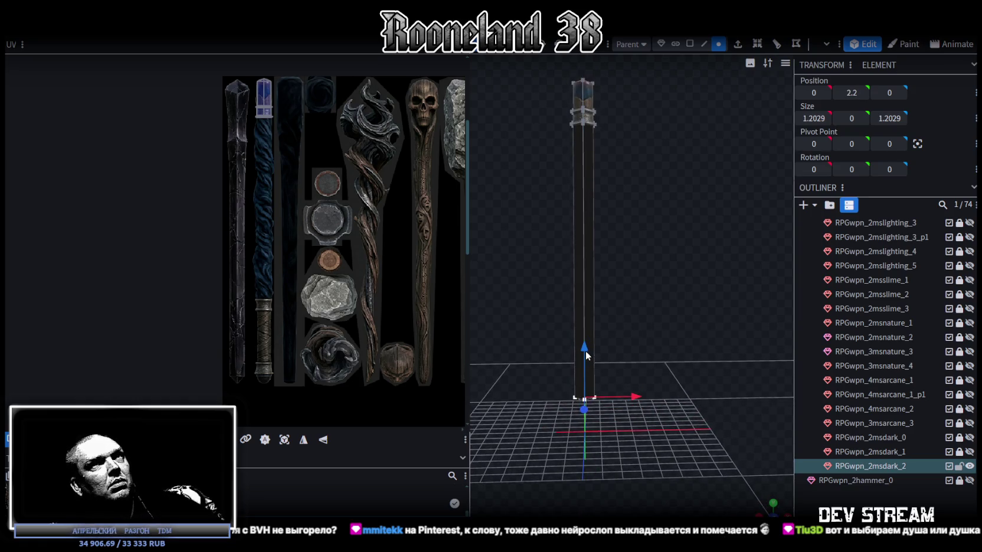
pyautogui.moveTo(840, 93); pyautogui.dragTo(853, 92)
pyautogui.moveTo(681, 256); pyautogui.dragTo(680, 314, button='right')
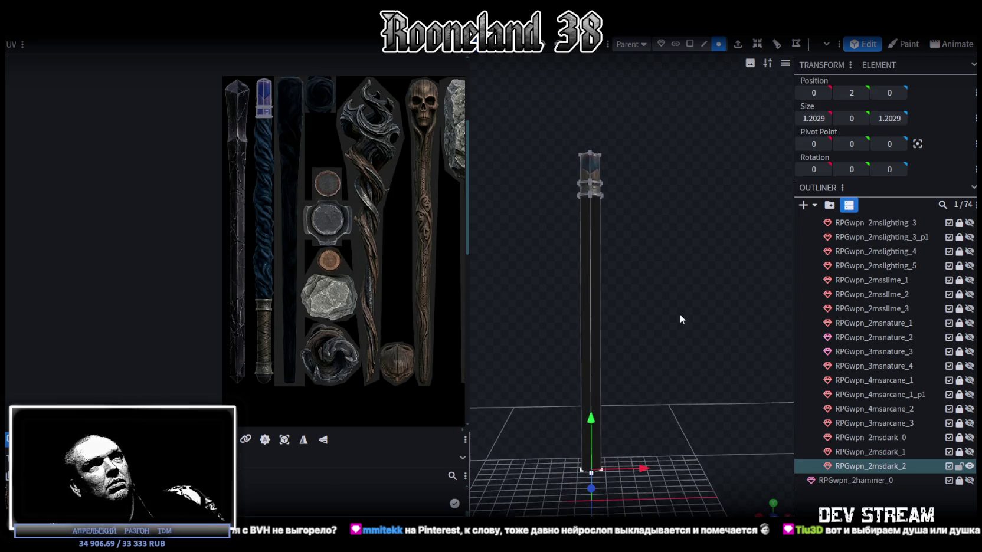
pyautogui.moveTo(527, 115); pyautogui.dragTo(678, 225)
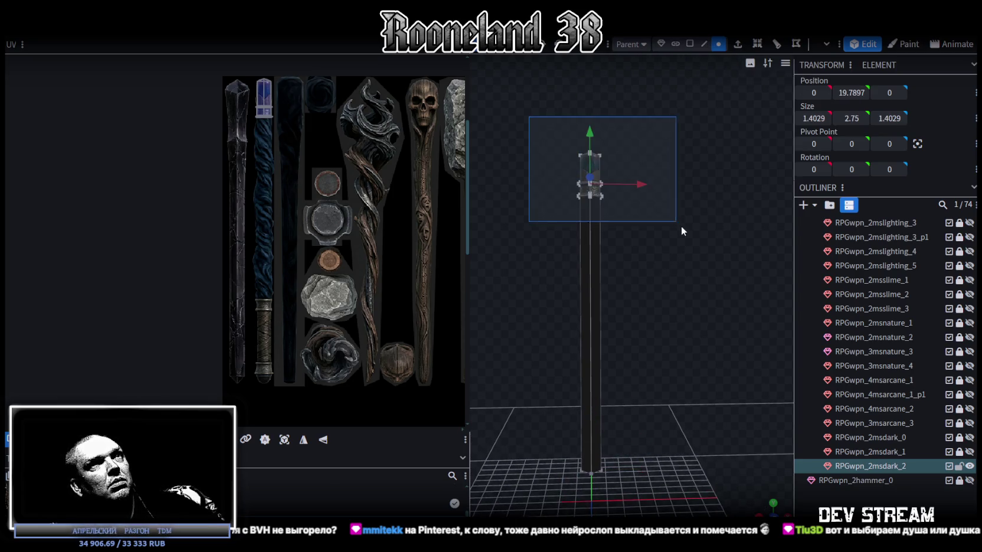
pyautogui.click(689, 44)
# - Copy the collar, flip the copy on Y, and move it up to the shaft's bottom
pyautogui.hotkey('ctrl', 'c')
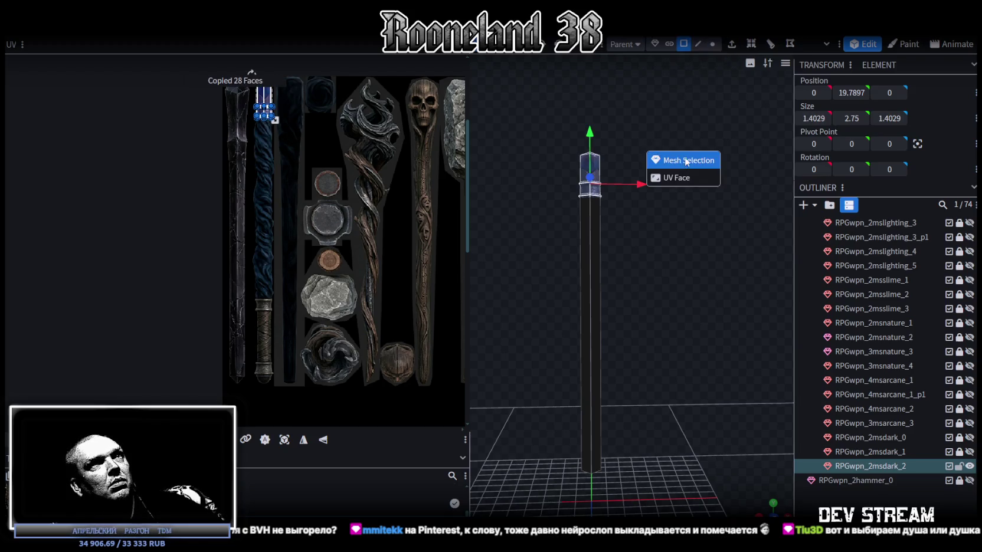
pyautogui.rightClick(125, 37)
pyautogui.moveTo(146, 59)
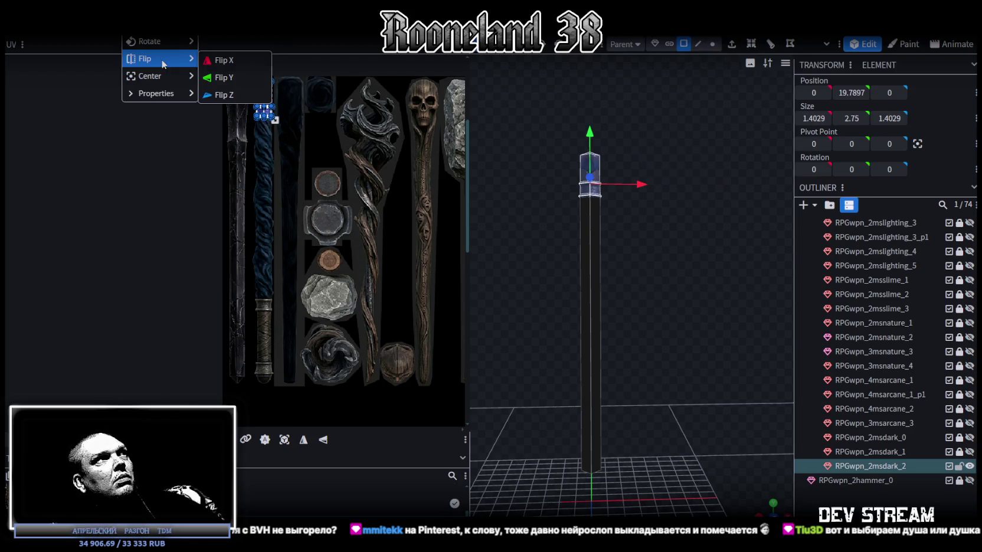
pyautogui.click(252, 74)
pyautogui.moveTo(599, 279); pyautogui.dragTo(617, 194)
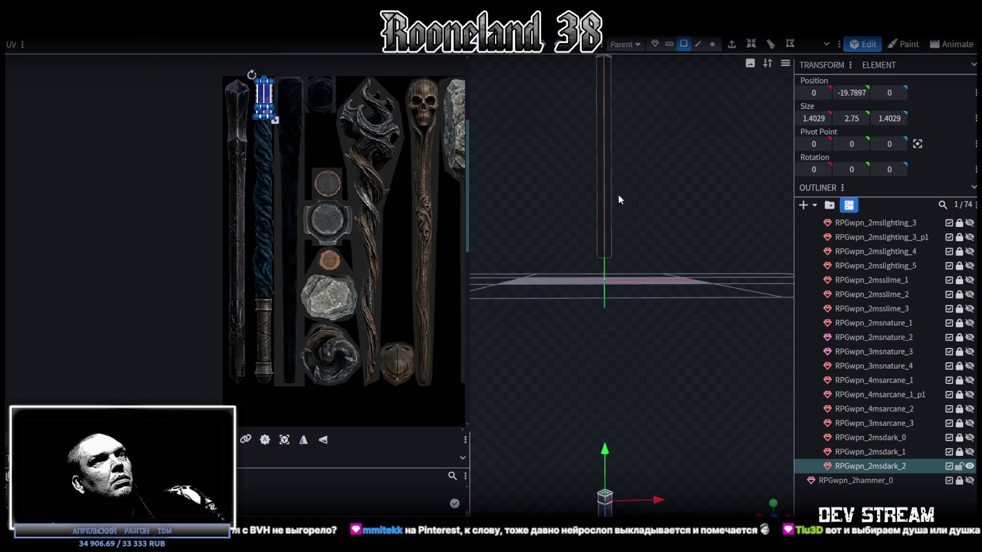
pyautogui.moveTo(604, 447); pyautogui.dragTo(610, 240)
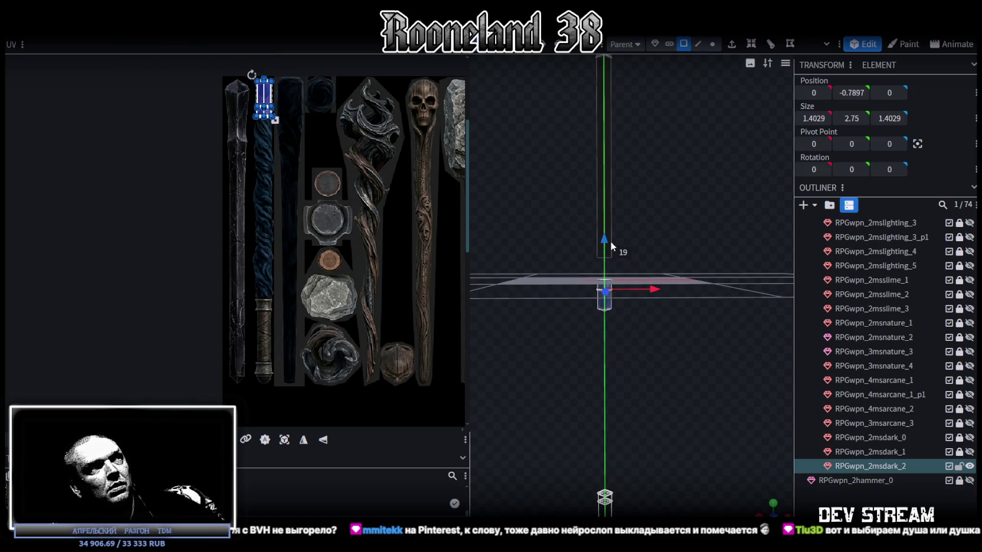
pyautogui.moveTo(610, 241); pyautogui.dragTo(610, 218)
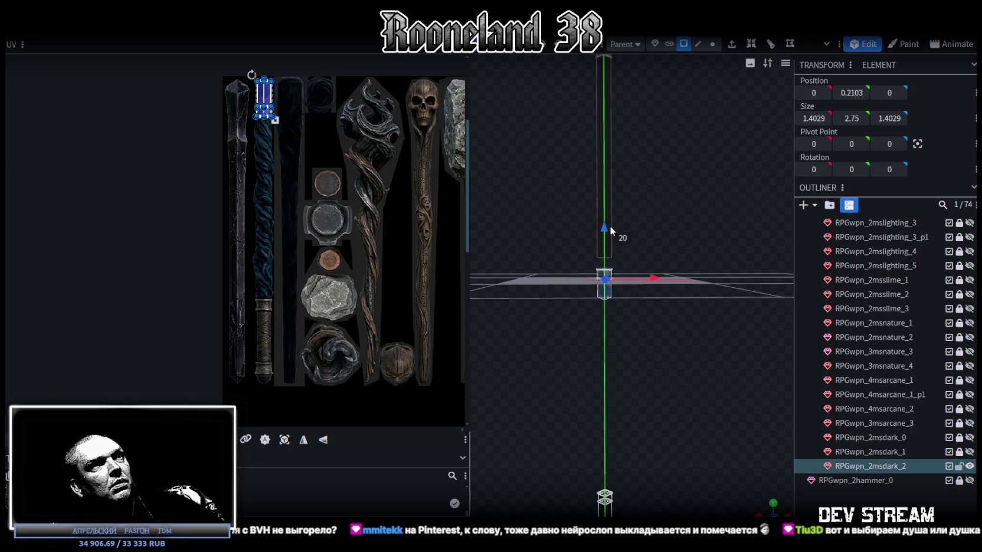
# - Fine-tune the end cap's height to fit the shaft and merge the overlapping vertices
pyautogui.scroll(3, 610, 212)
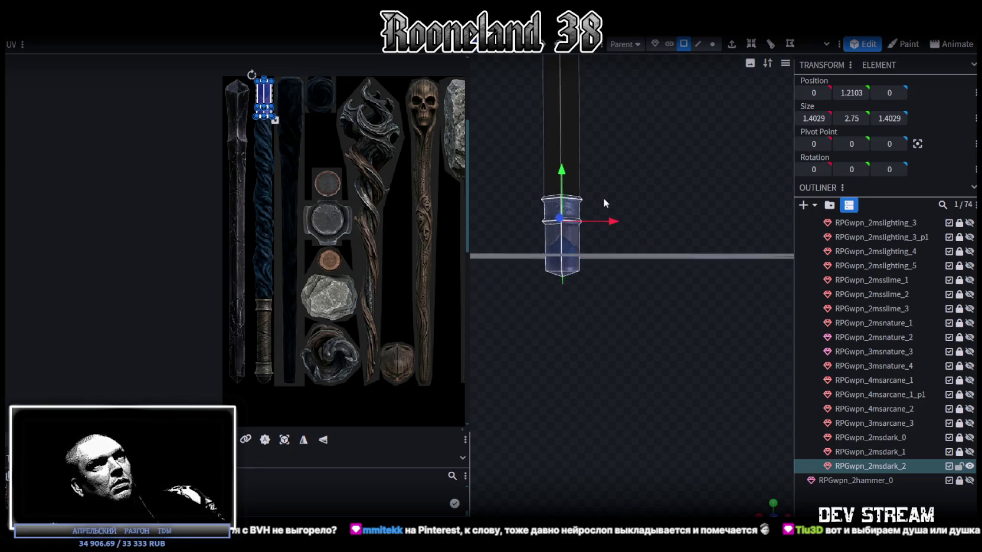
pyautogui.moveTo(603, 198)
pyautogui.mouseDown()
pyautogui.moveTo(754, 409)
pyautogui.moveTo(693, 324)
pyautogui.mouseUp()
pyautogui.scroll(3, 692, 324)
pyautogui.moveTo(595, 290); pyautogui.dragTo(593, 308)
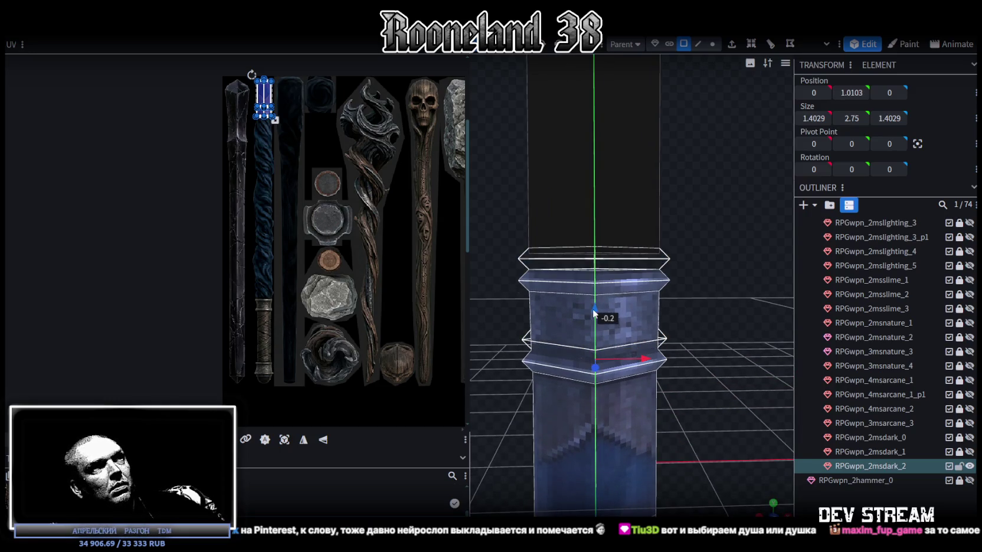
pyautogui.moveTo(594, 314); pyautogui.dragTo(622, 227)
pyautogui.click(493, 135)
# - Select a ring band of the end cap in vertex mode
pyautogui.scroll(-3, 625, 231)
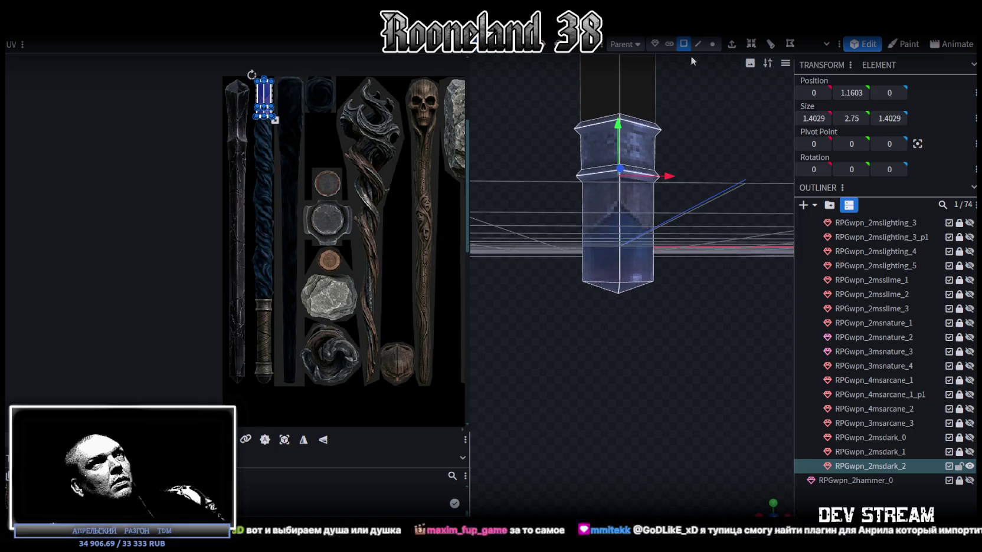
pyautogui.click(713, 45)
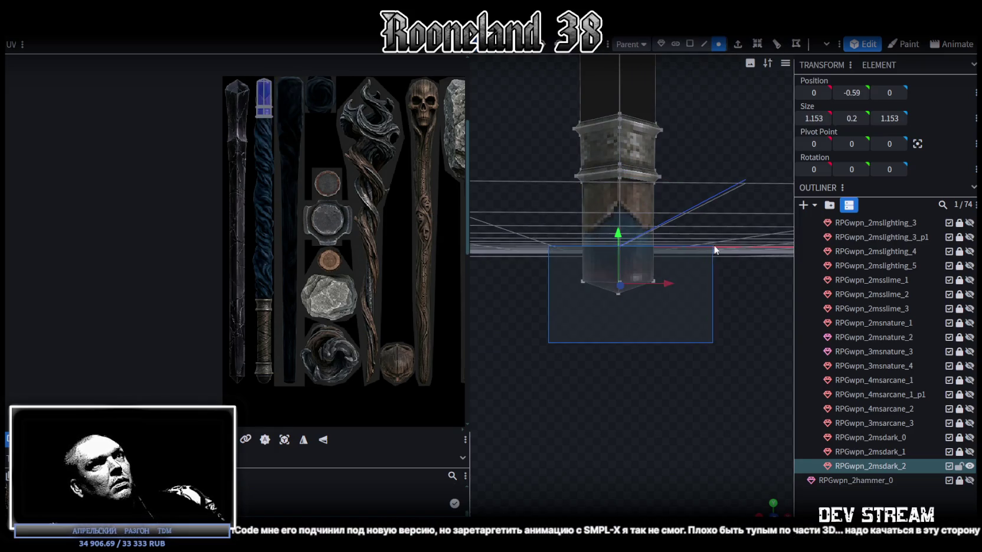
pyautogui.moveTo(549, 344); pyautogui.dragTo(662, 244)
pyautogui.click(613, 131)
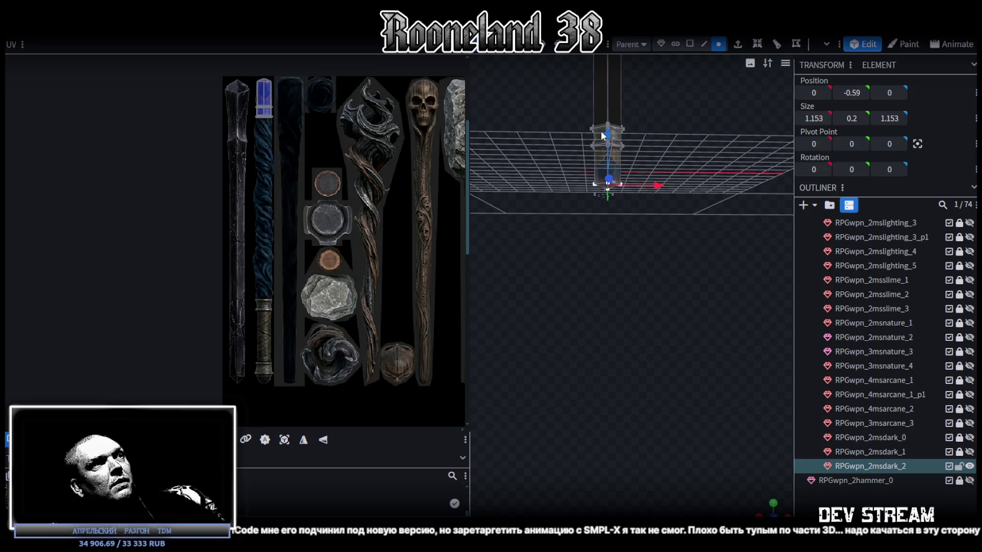